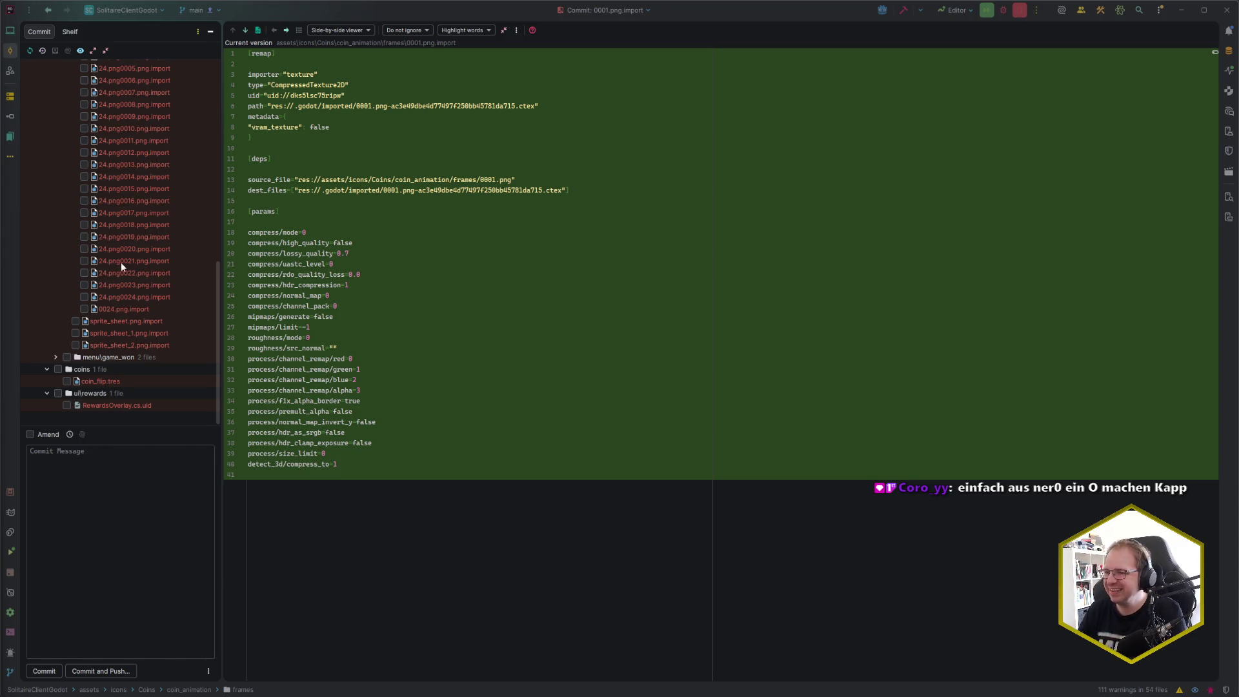
Step: Review the coin_animation folder changes, starting with the 0001.png.import diff
scroll(120, 278, "up", 12)
scroll(132, 274, "down", 15)
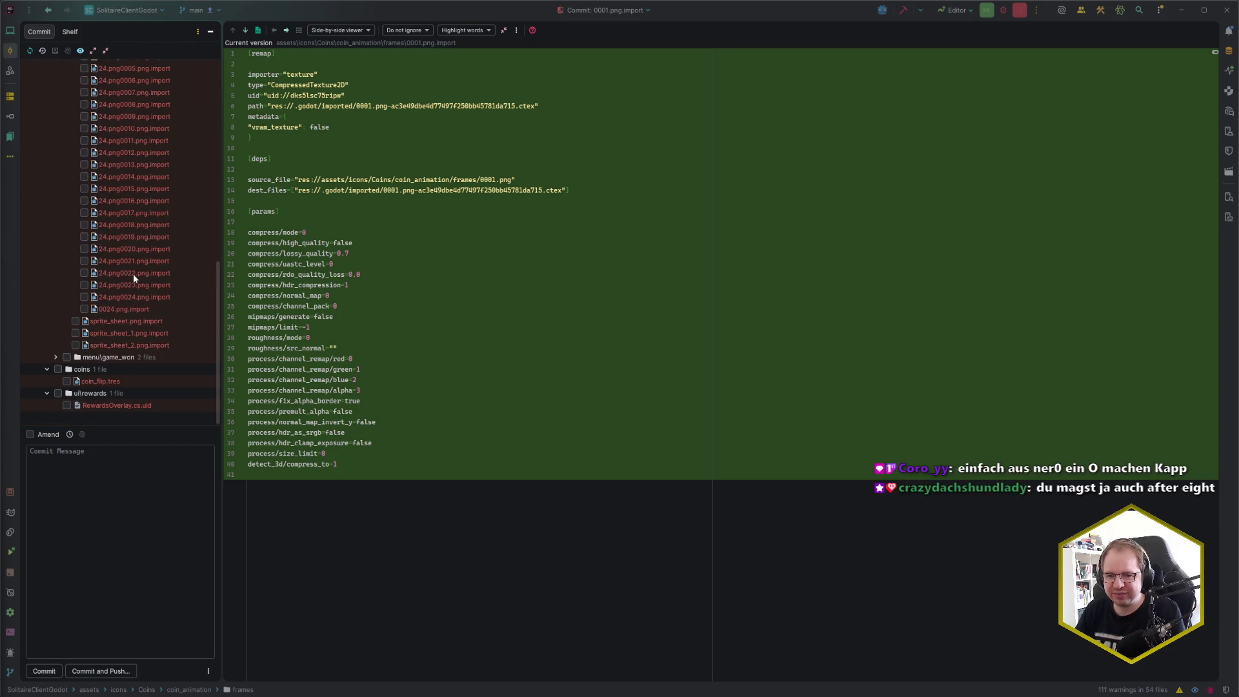
scroll(133, 273, "up", 15)
scroll(133, 274, "down", 3)
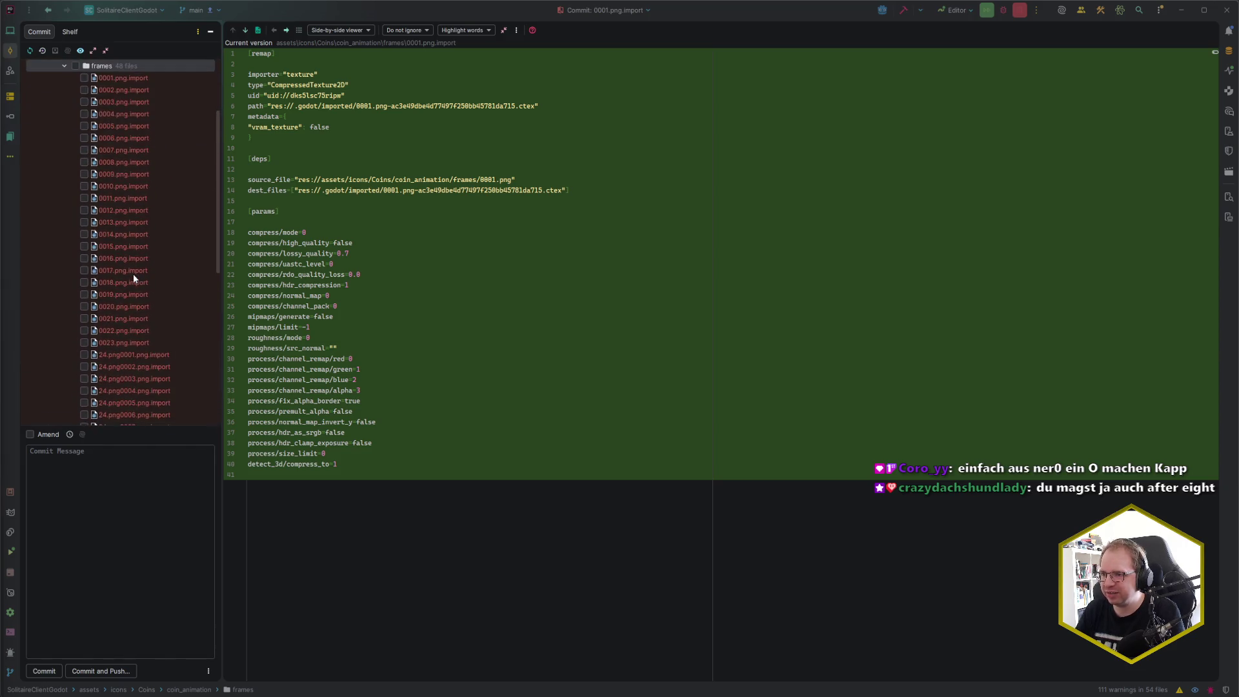
scroll(69, 204, "up", 3)
left_click(50, 160)
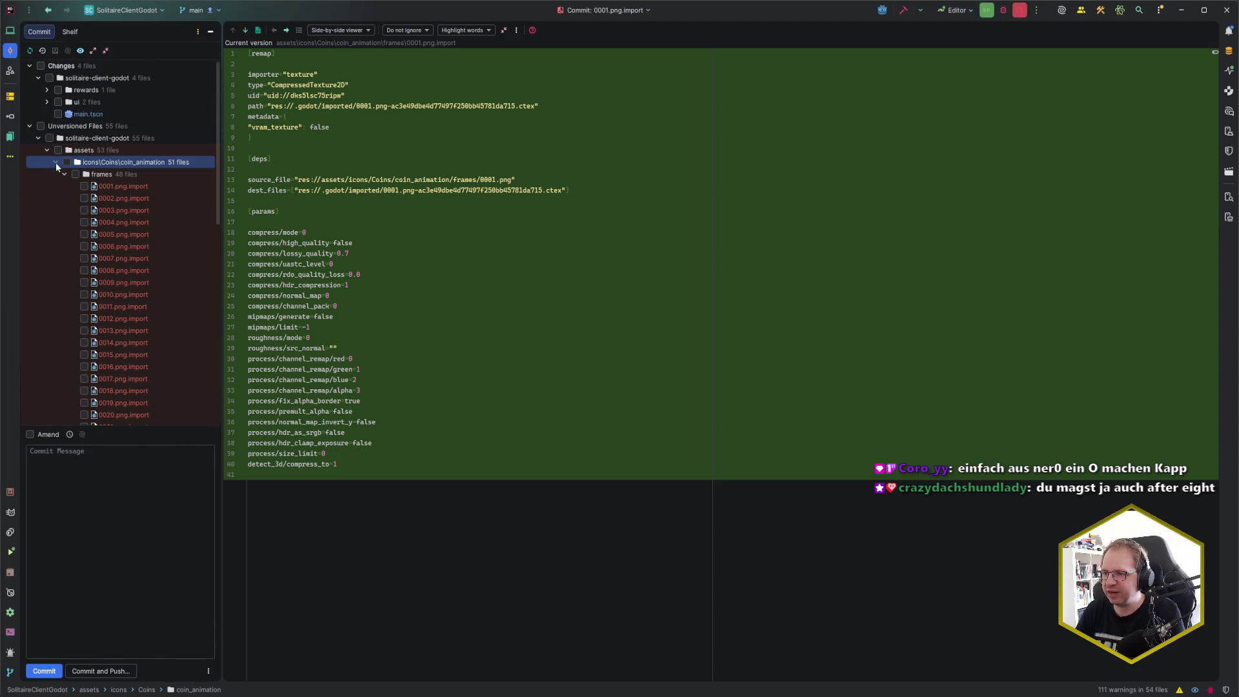
left_click(123, 185)
scroll(191, 242, "down", 10)
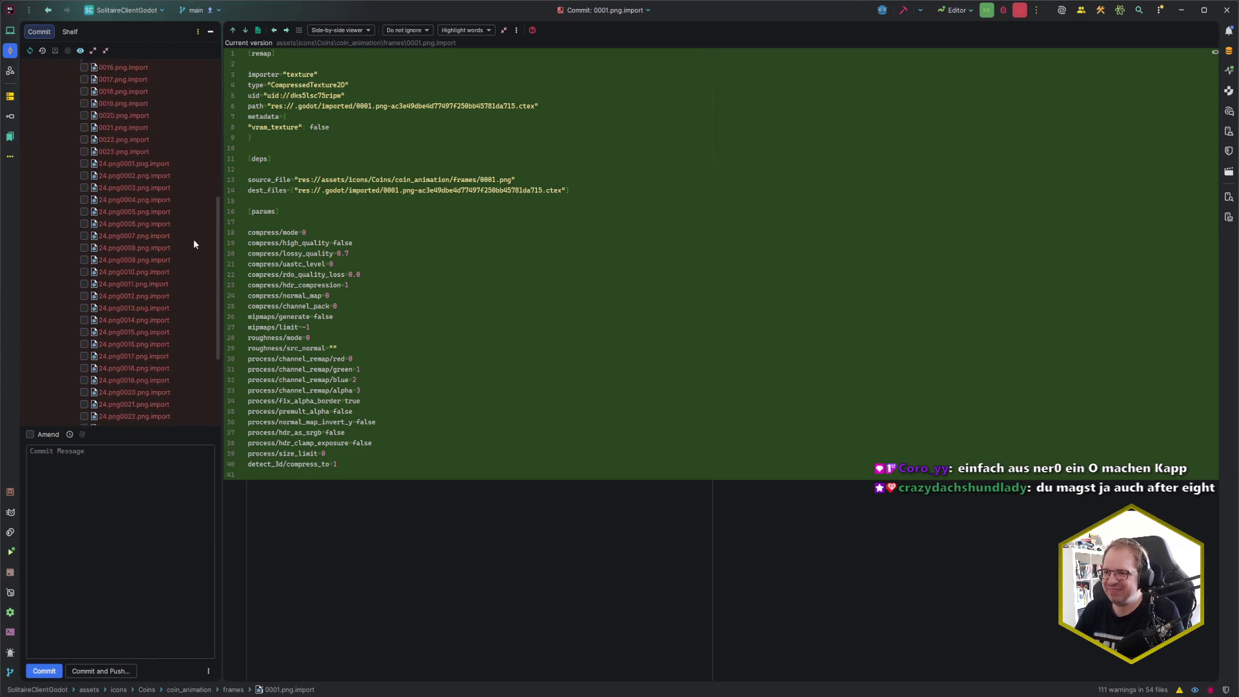
Step: Select the frame imports through RewardsOverlay.cs.uid, leaving the game_won folder out
left_click(147, 346, "shift")
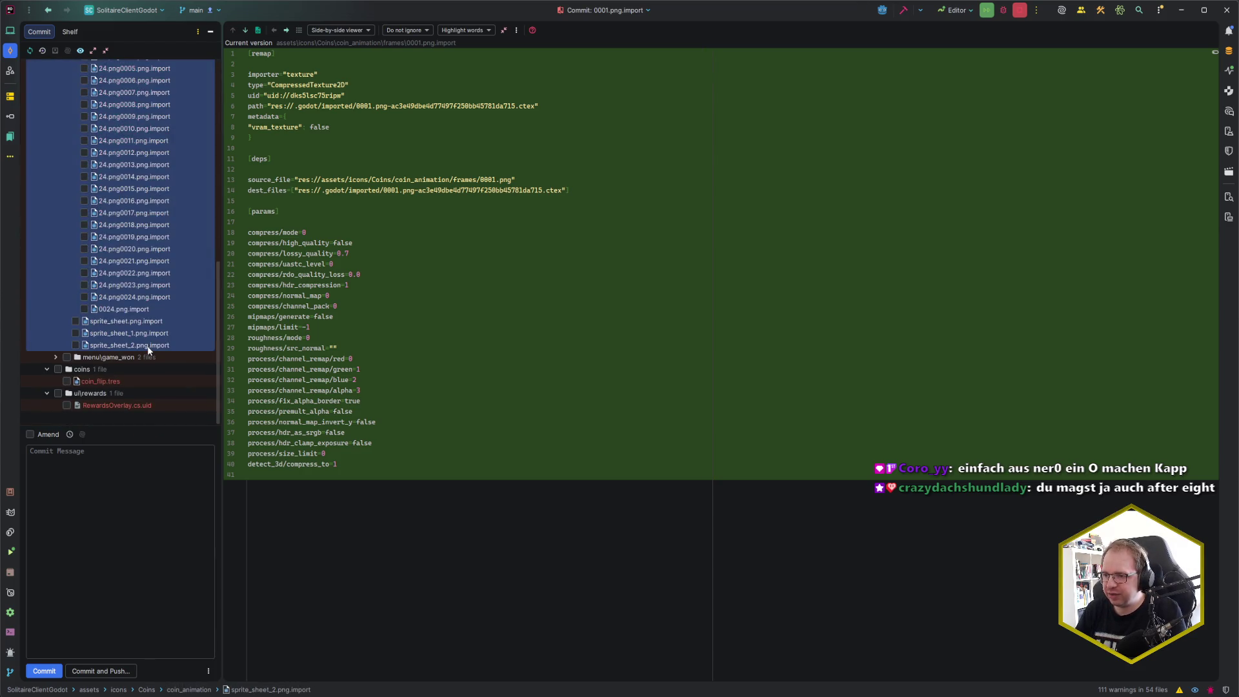
left_click(125, 405, "shift")
left_click(56, 357)
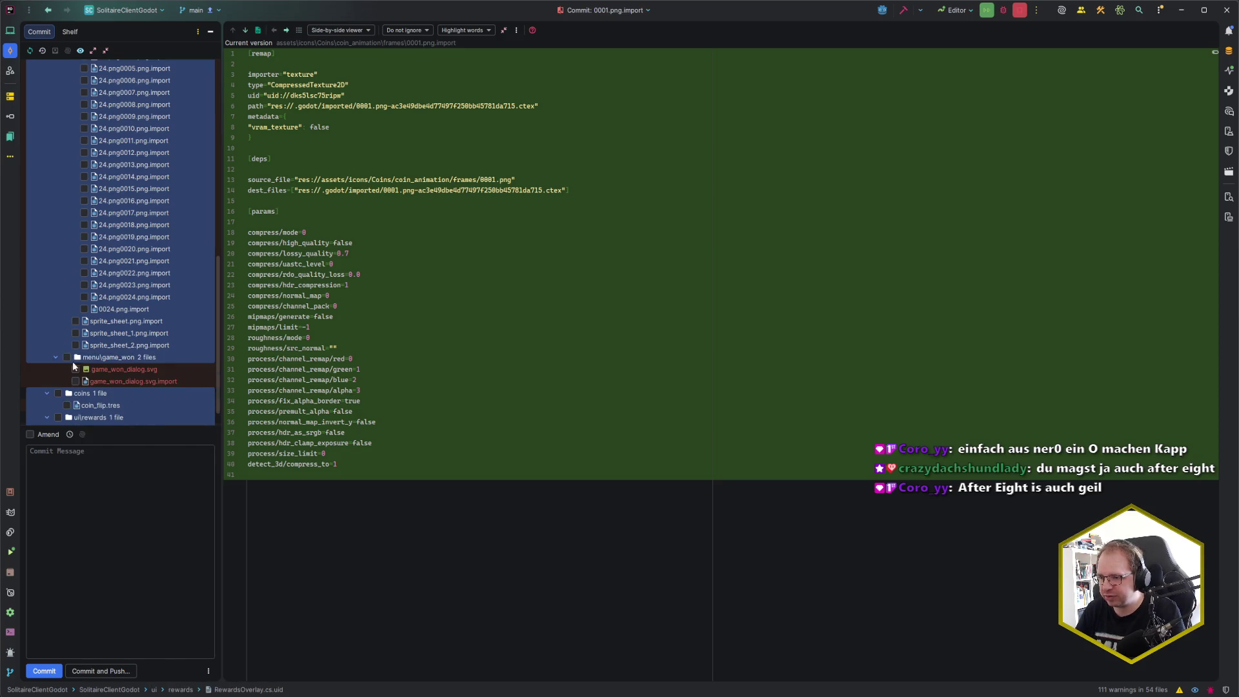
left_click(118, 359, "ctrl")
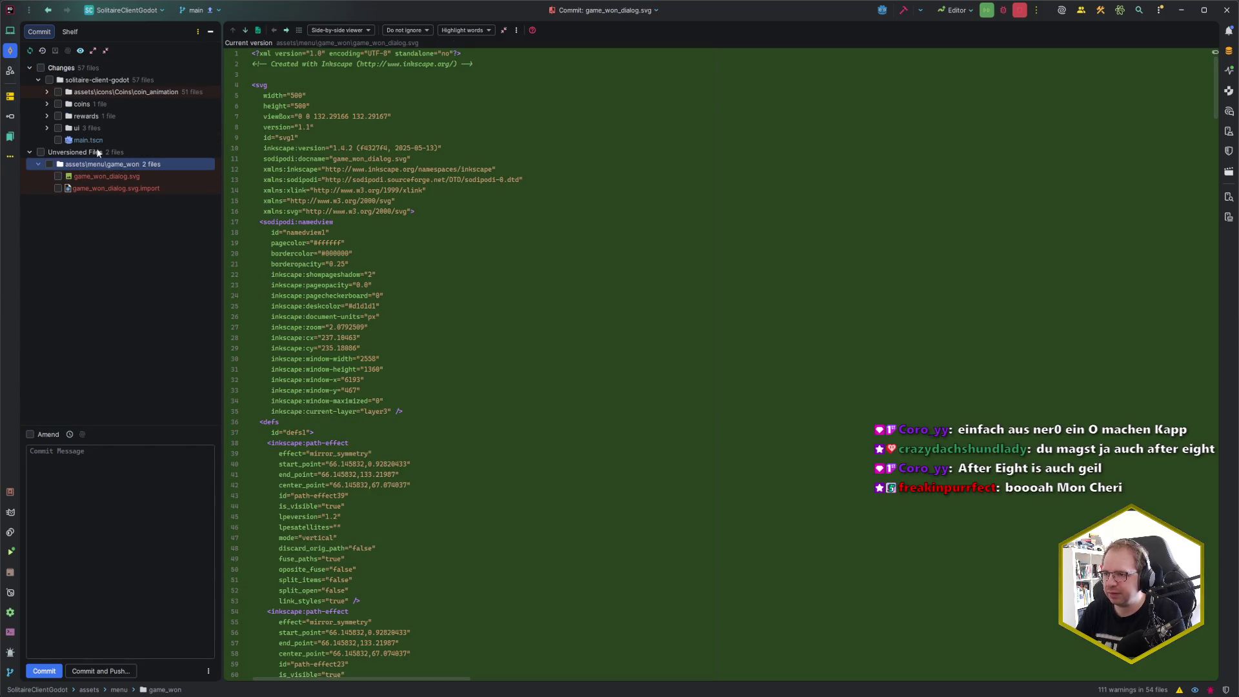
Step: Inspect the ui folder, rewards controller and game_won_dialog.svg changes
left_click(92, 127)
left_click(92, 115)
left_click(98, 164)
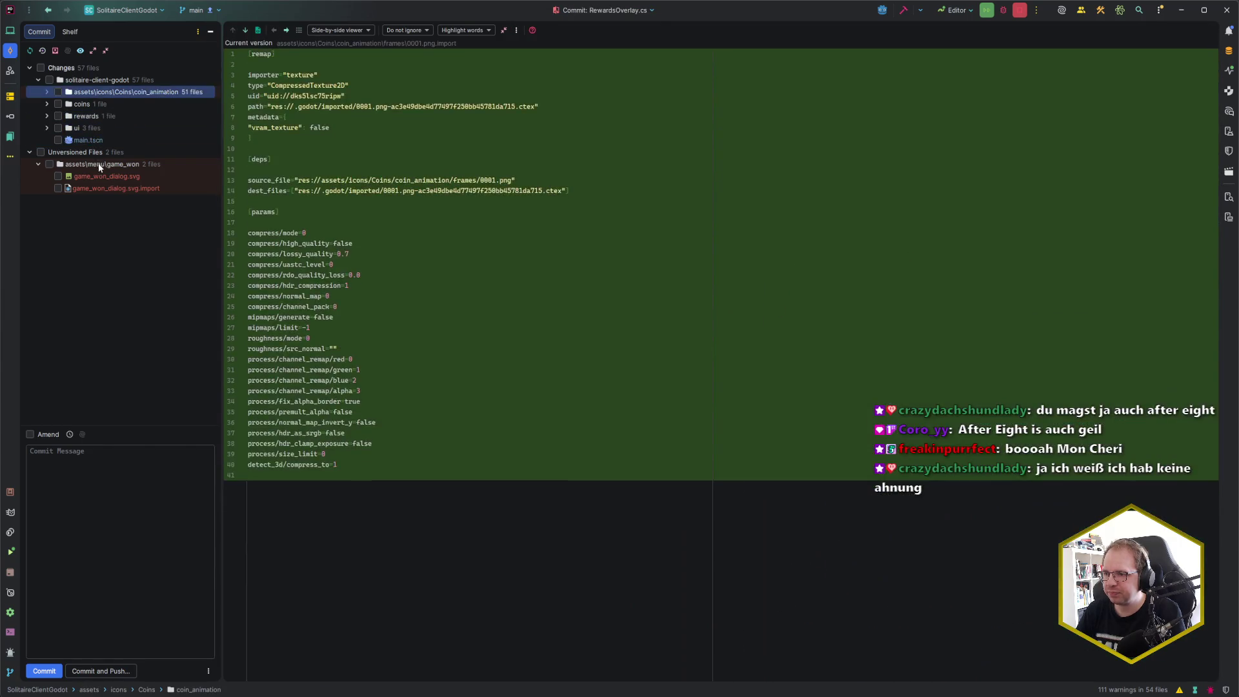
left_click(108, 176)
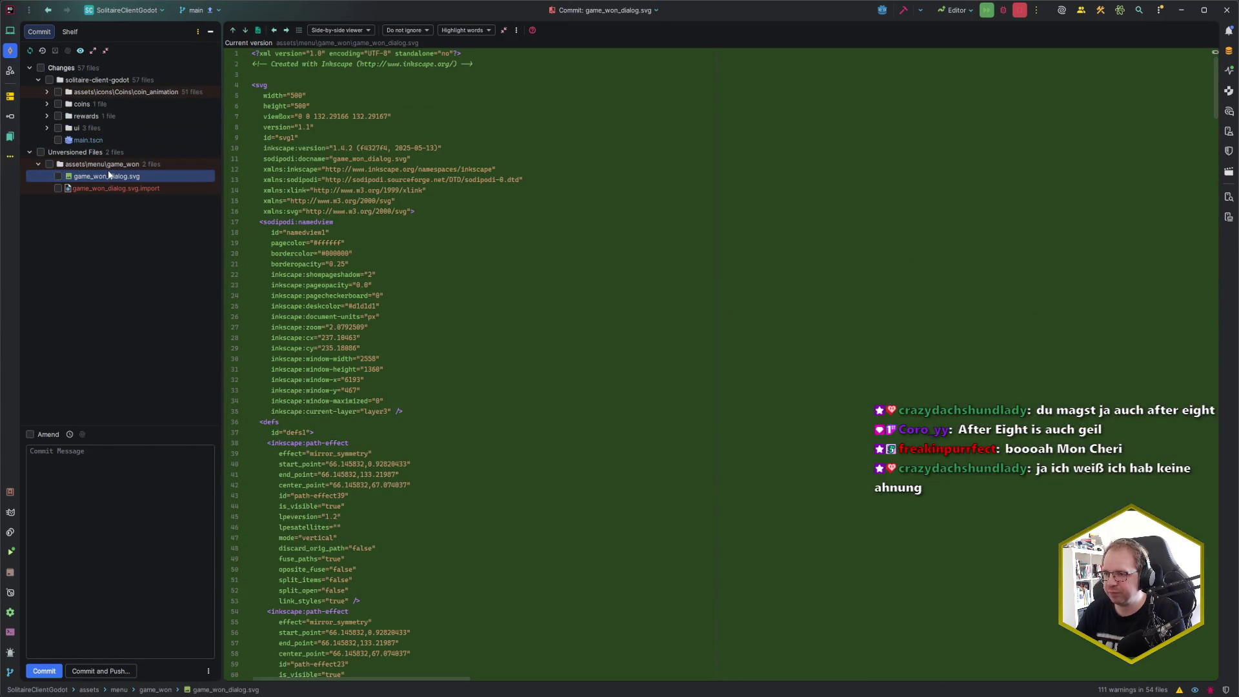
left_click(110, 165)
left_click(118, 179)
left_click(120, 166)
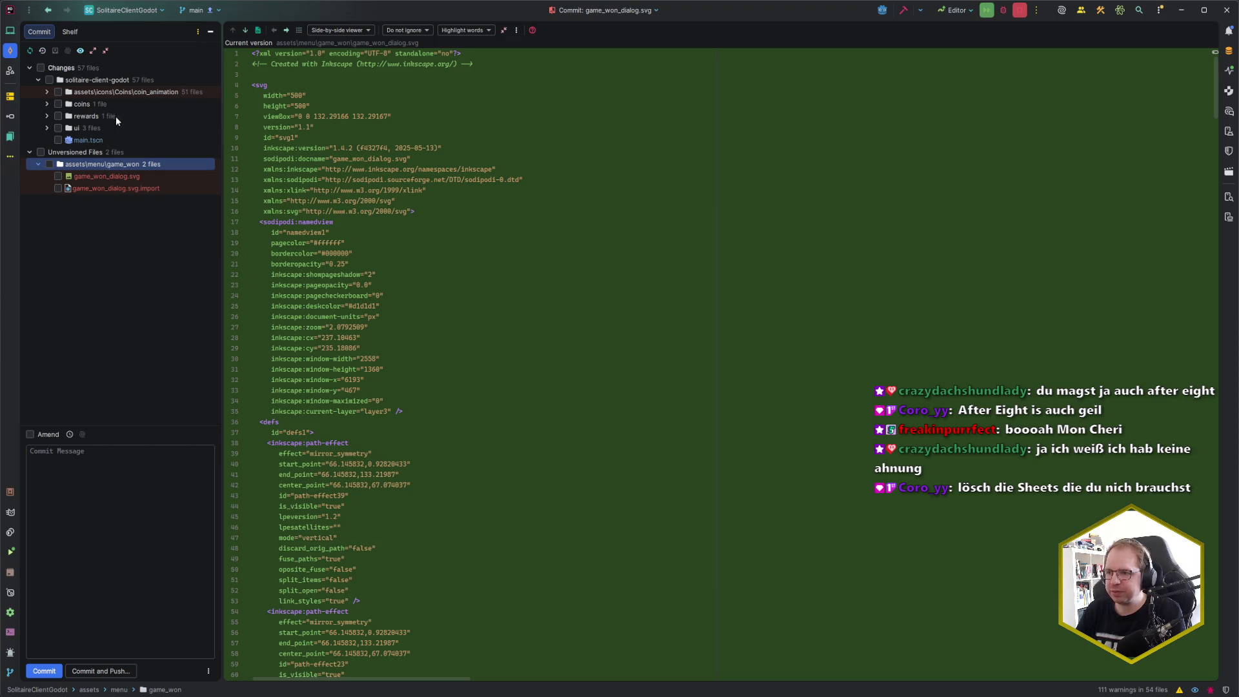
Step: Select the three sprite sheet import files and try deleting them, dismissing the confirmation
left_click(48, 92)
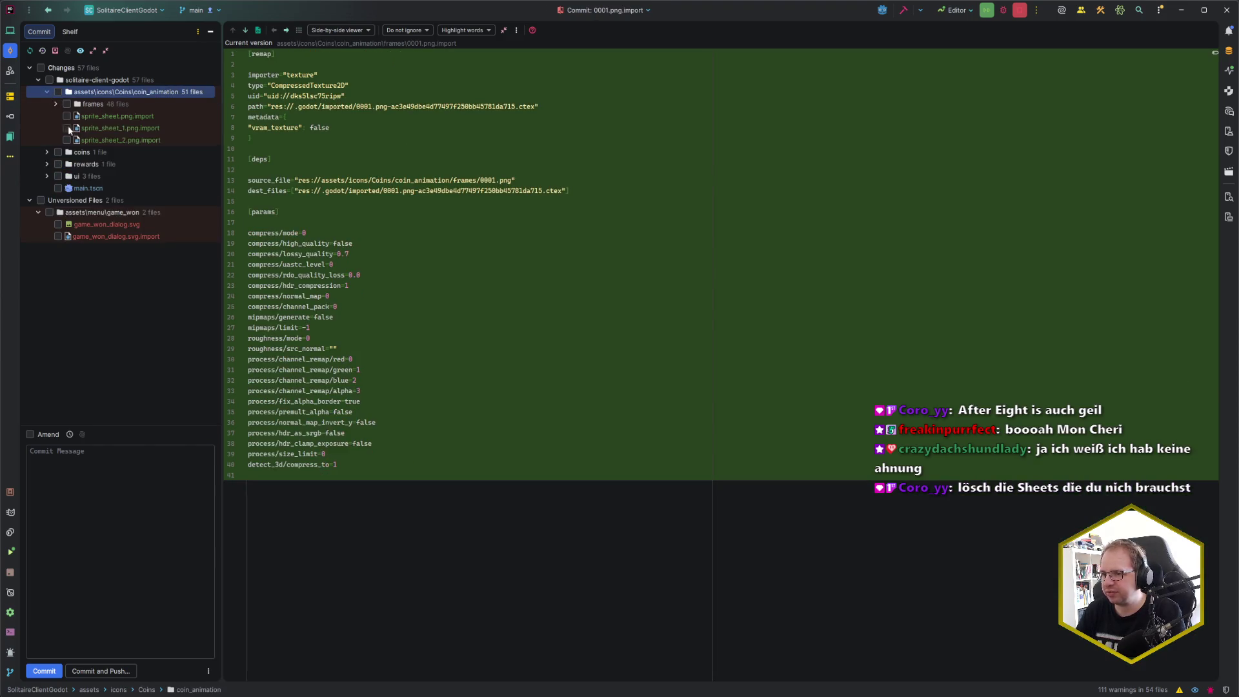
left_click(116, 117)
left_click(131, 141, "shift")
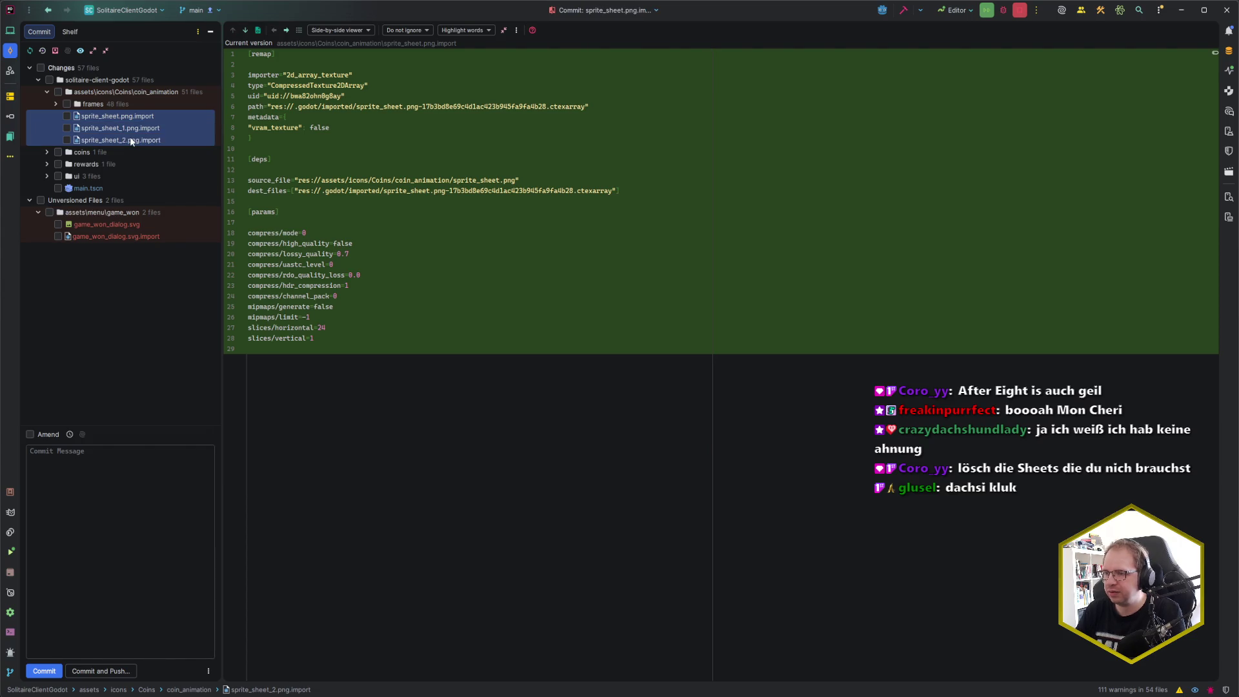
key("Delete")
key("Return")
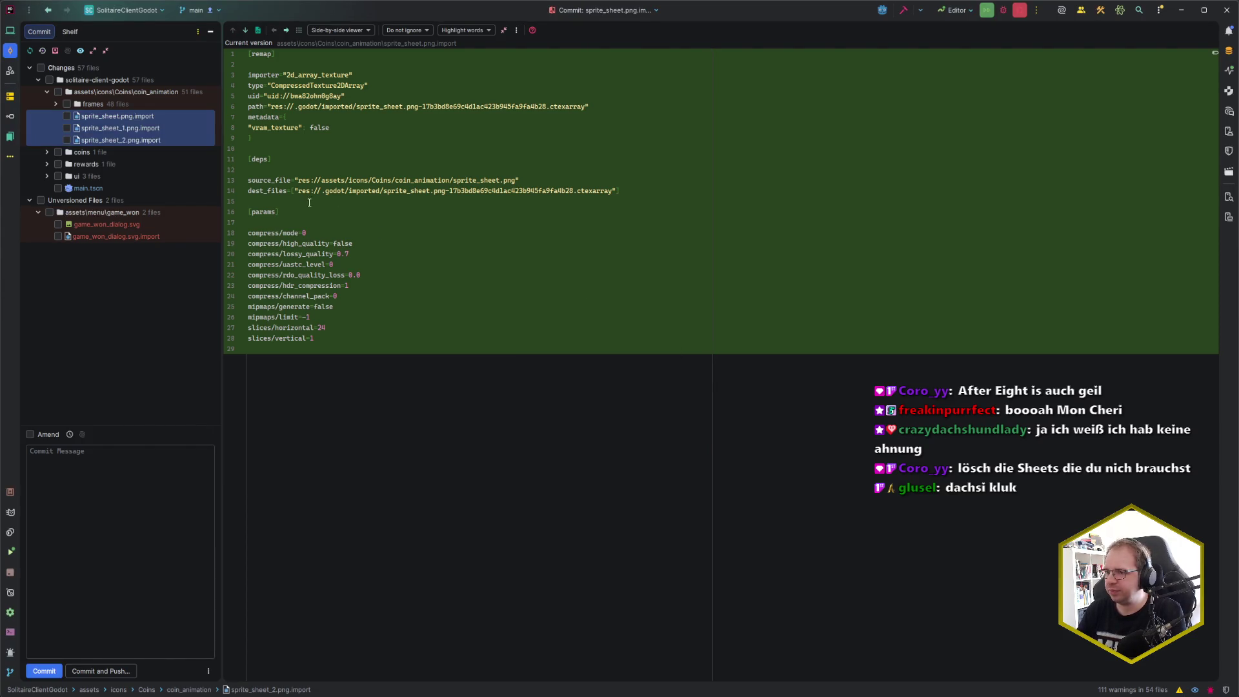
left_click(142, 104)
Step: Back in Godot, delete the three sprite_sheet PNGs from the FileSystem dock
key("alt+Tab")
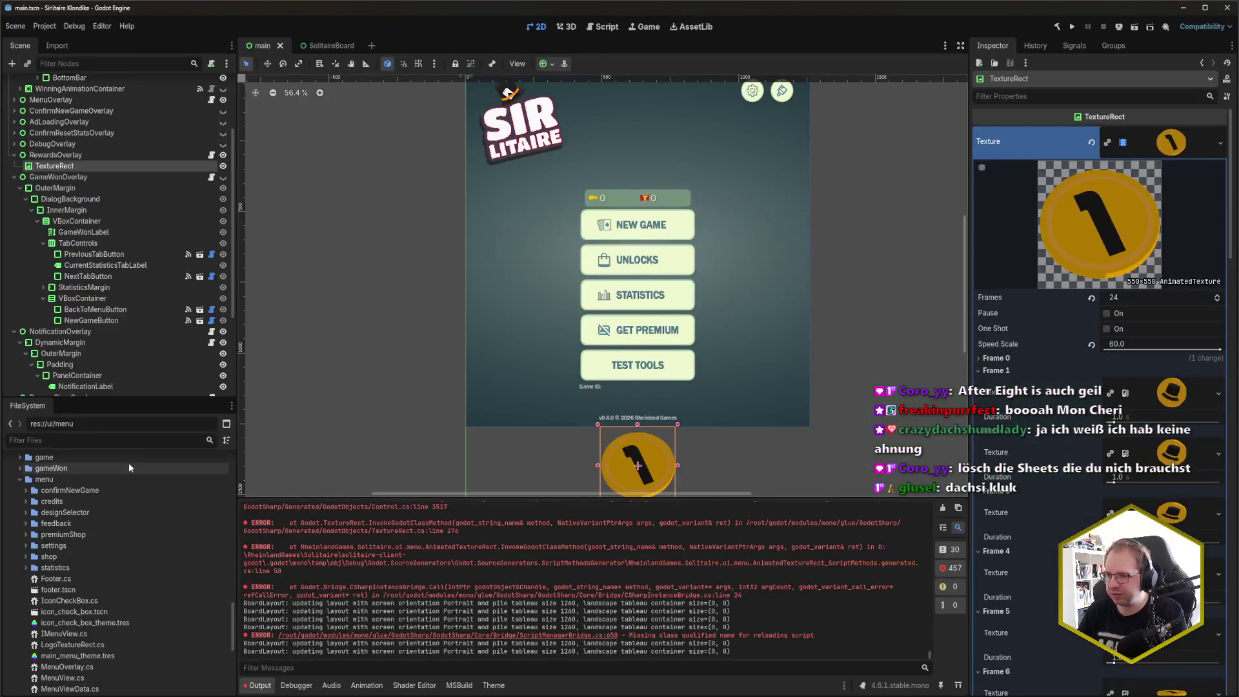
scroll(102, 579, "up", 4)
scroll(67, 547, "up", 5)
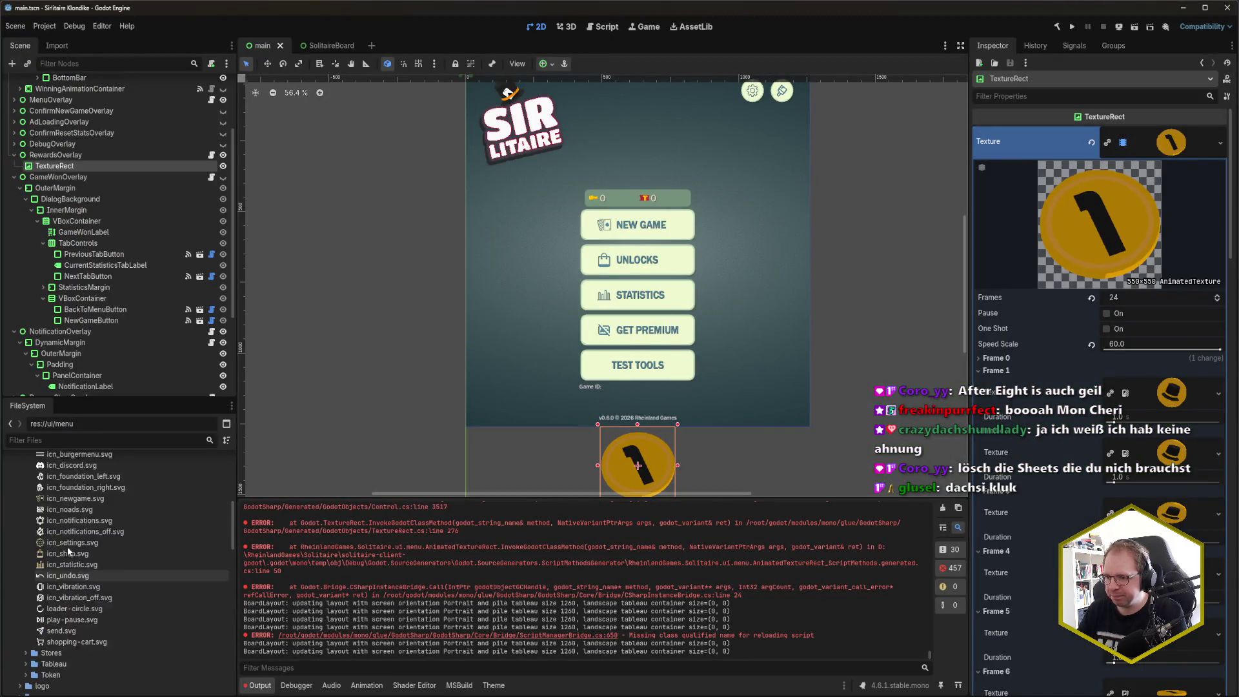
left_click(96, 557)
left_click(106, 578, "shift")
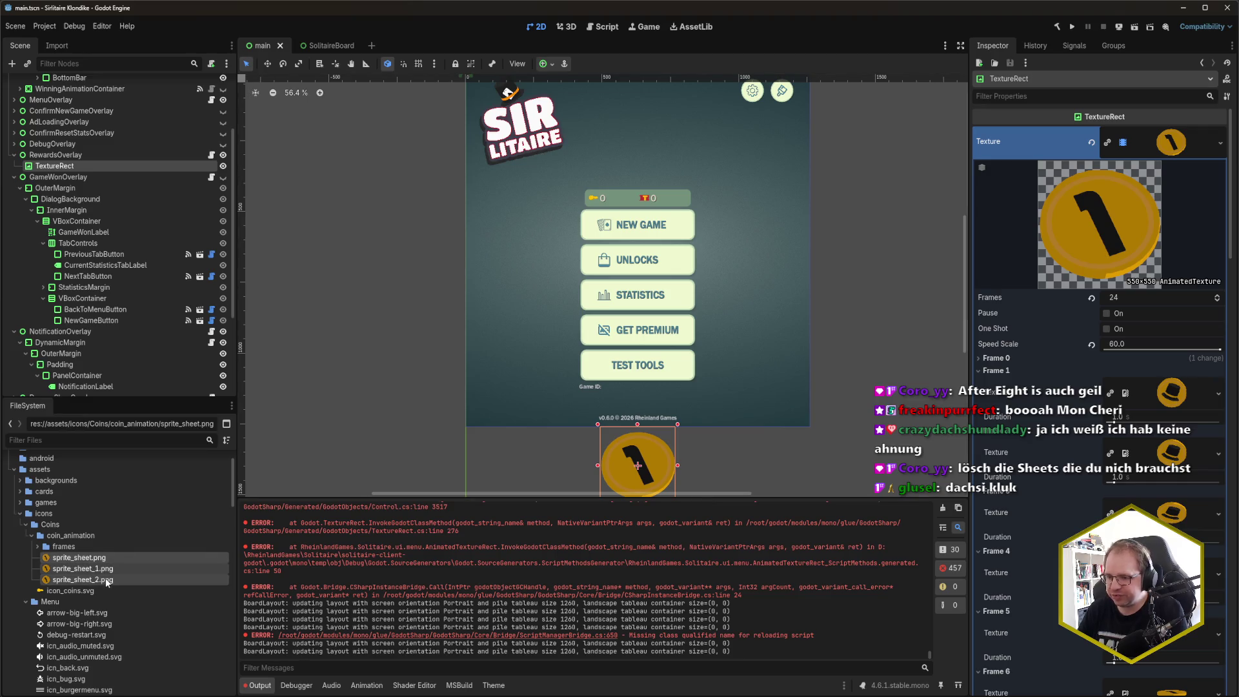
key("Delete")
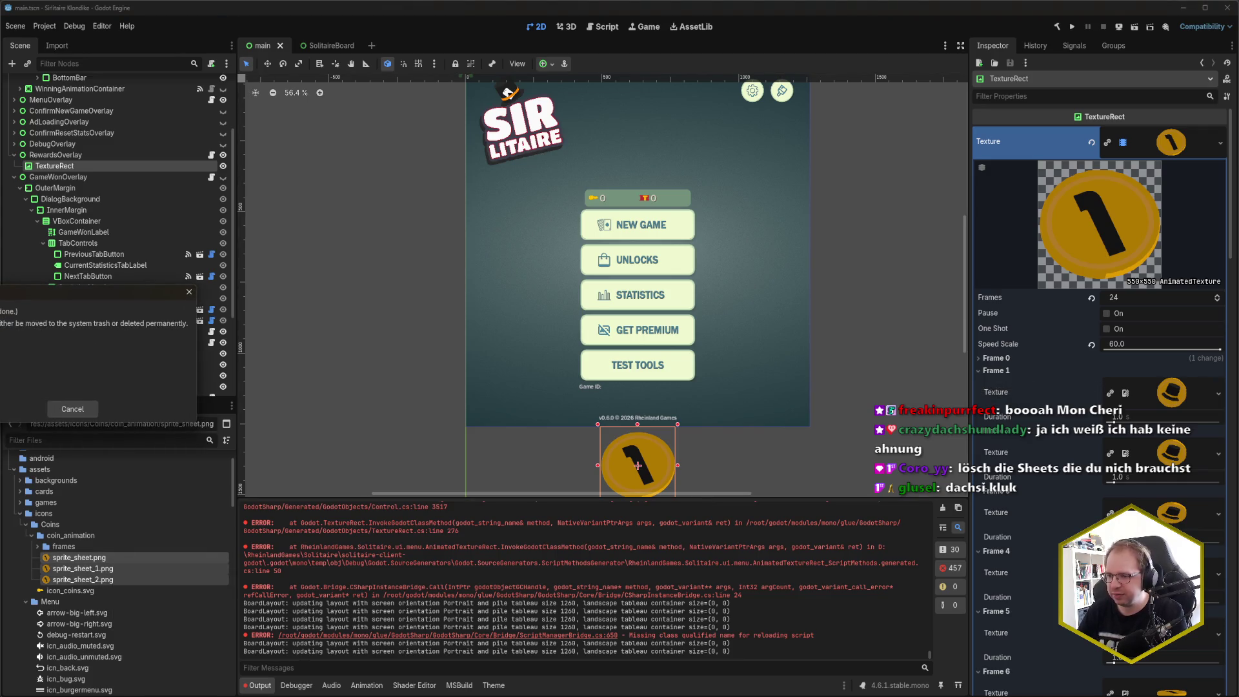
key("Return")
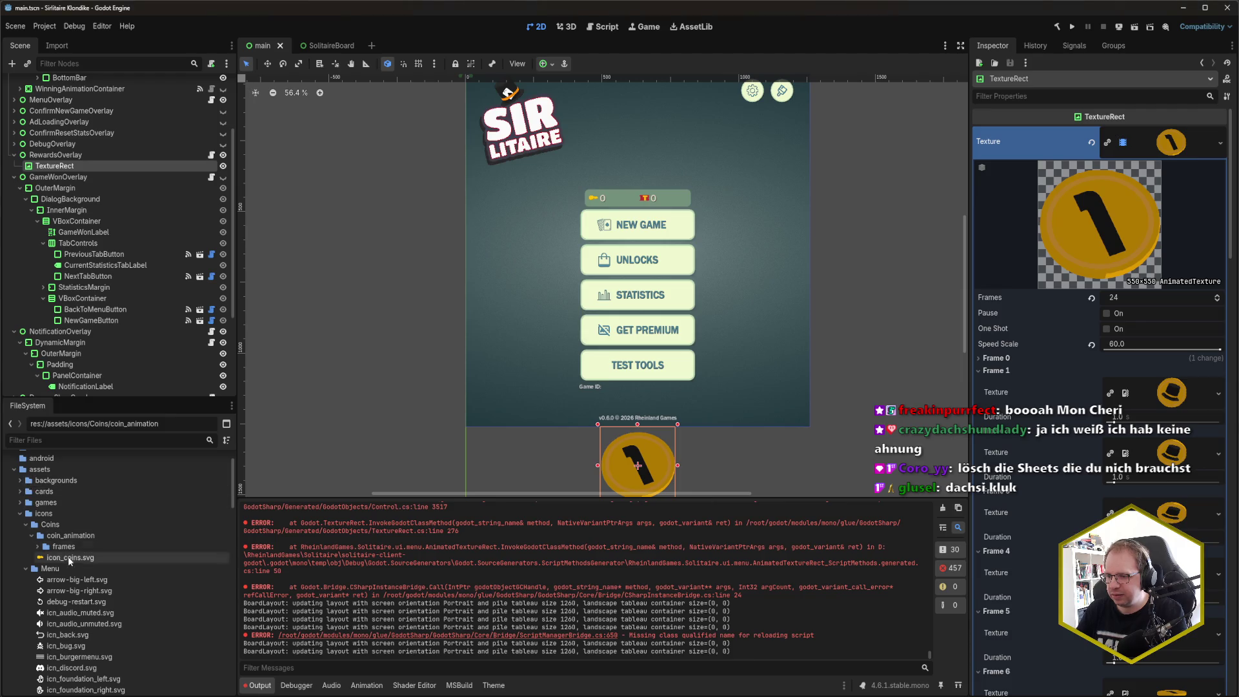
Step: Move frames 0001.png through 24.png0024.png from frames into coin_animation
left_click(38, 546)
left_click(146, 556)
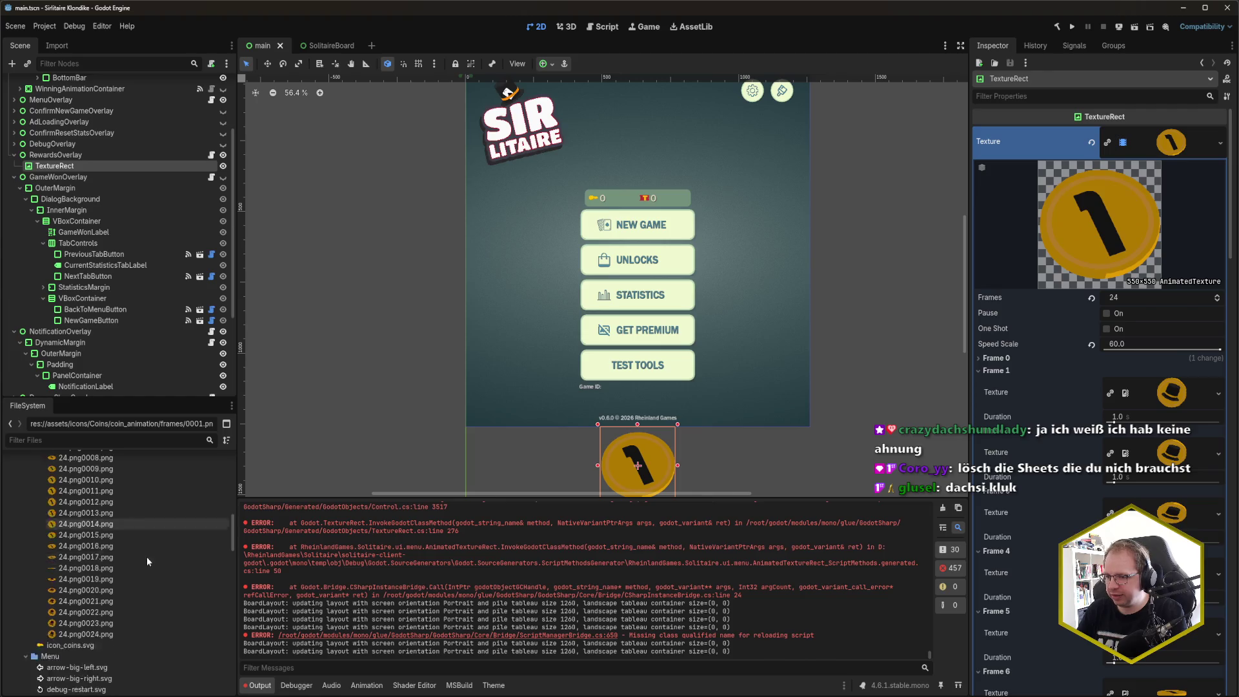
scroll(123, 557, "down", 5)
left_click(100, 546, "shift")
scroll(129, 565, "up", 5)
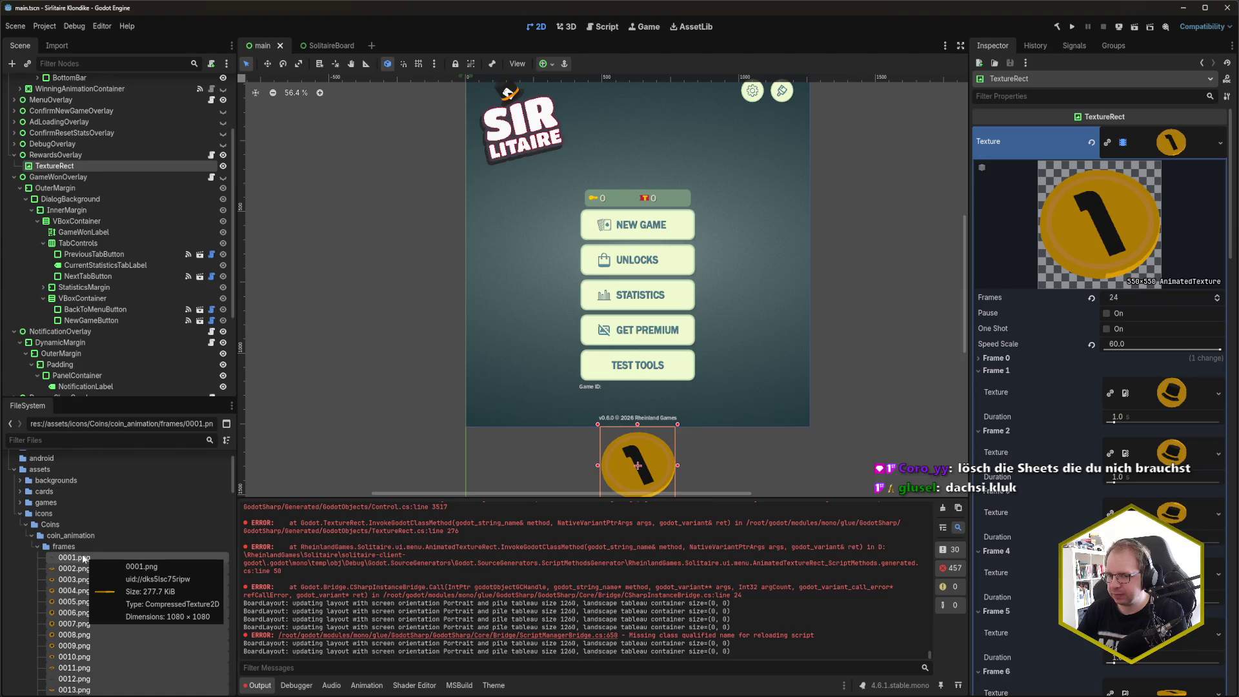
left_click_drag(84, 557, 80, 540)
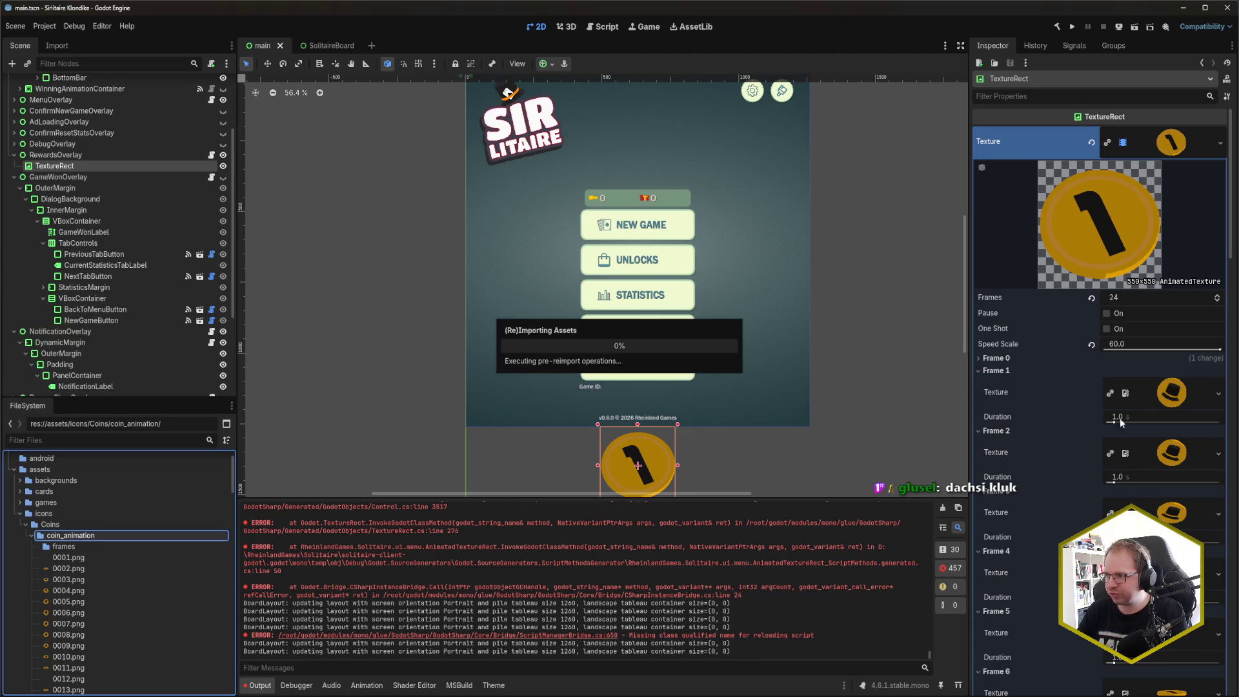
left_click(67, 547)
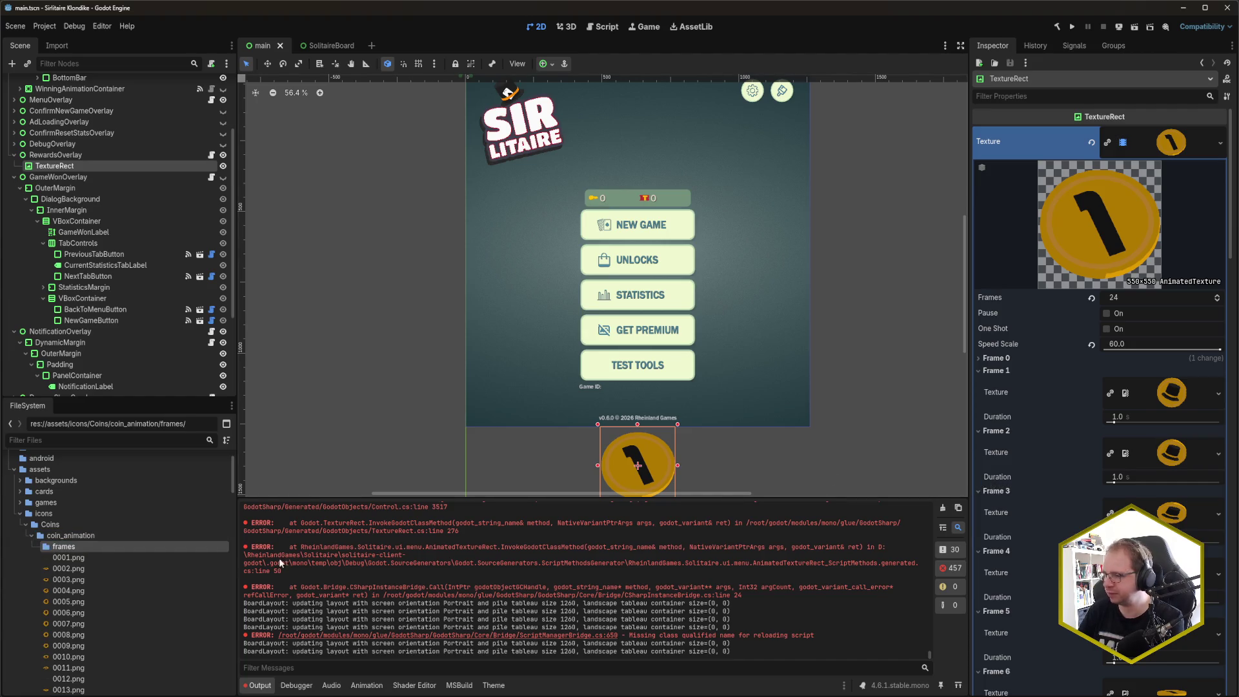
Step: Delete the emptied frames folder, accidentally removing the TextureRect node too
key("Delete")
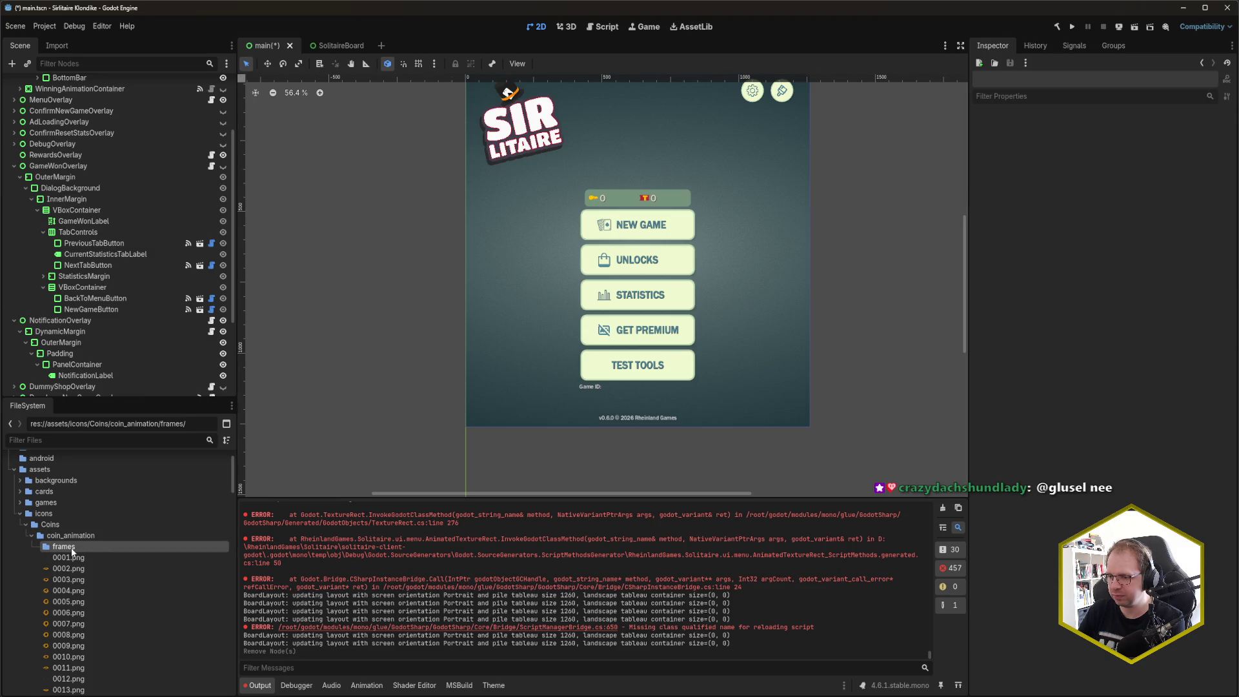
key("Delete")
key("Return")
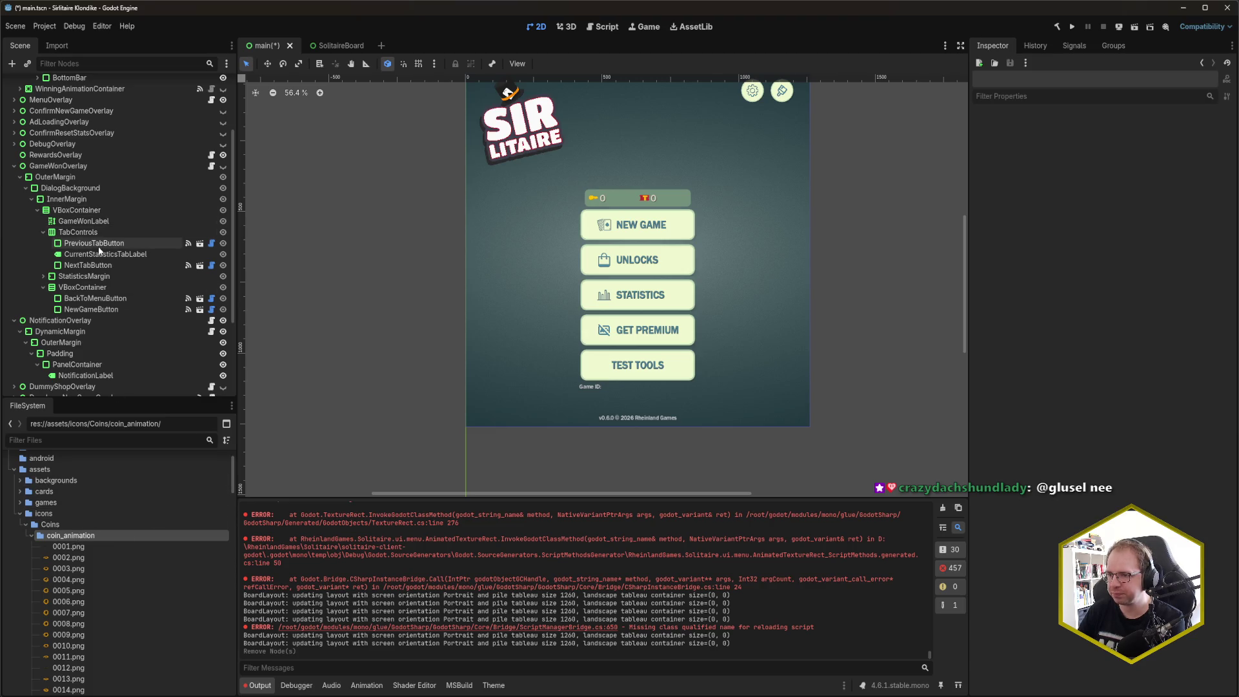
Step: Undo to restore the TextureRect under RewardsOverlay and select it
scroll(74, 184, "up", 2)
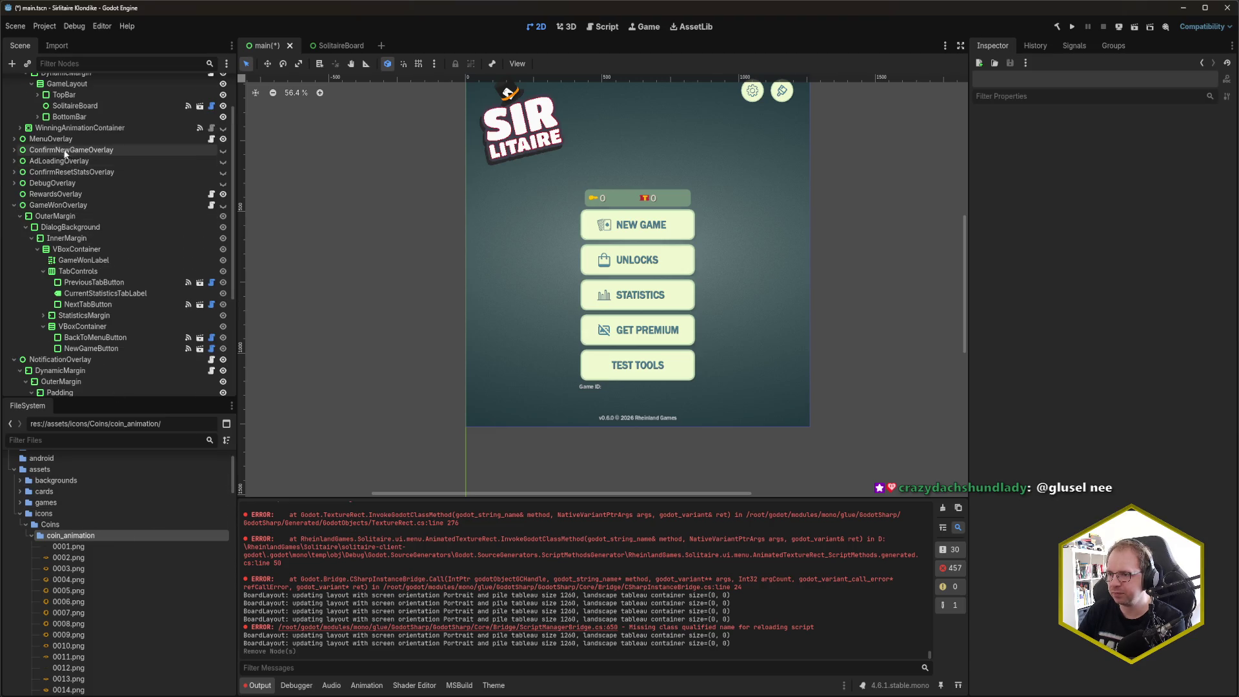
left_click(58, 193)
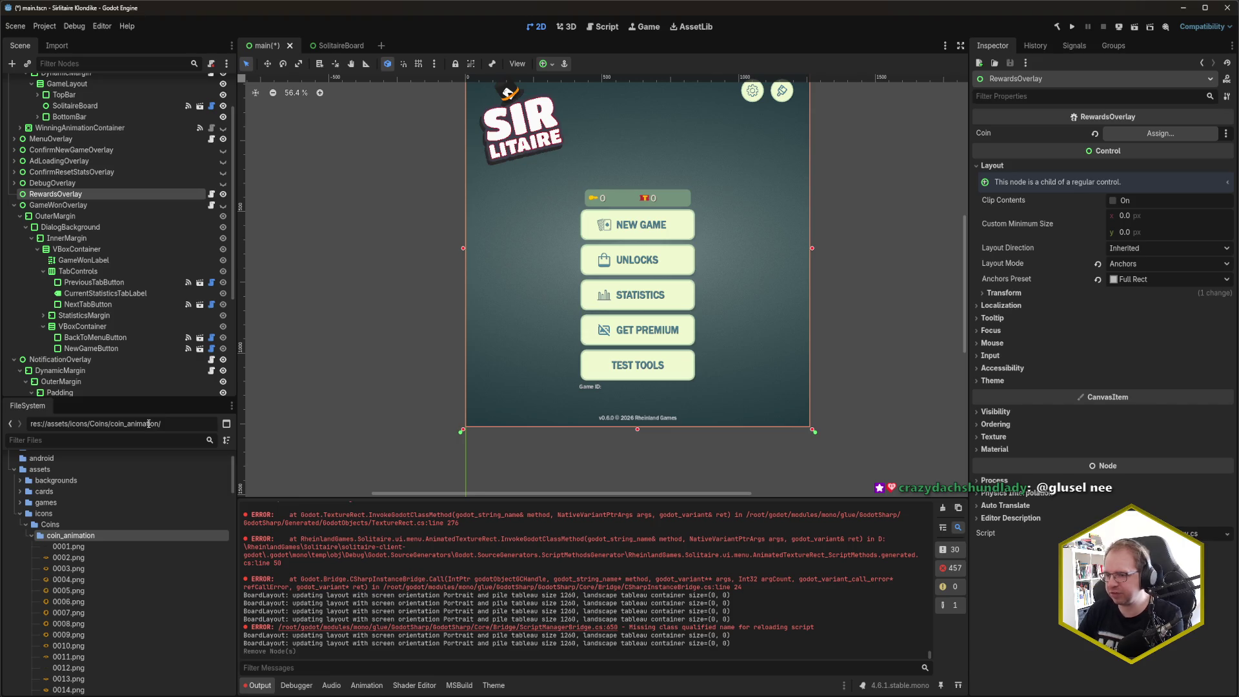
key("ctrl+z")
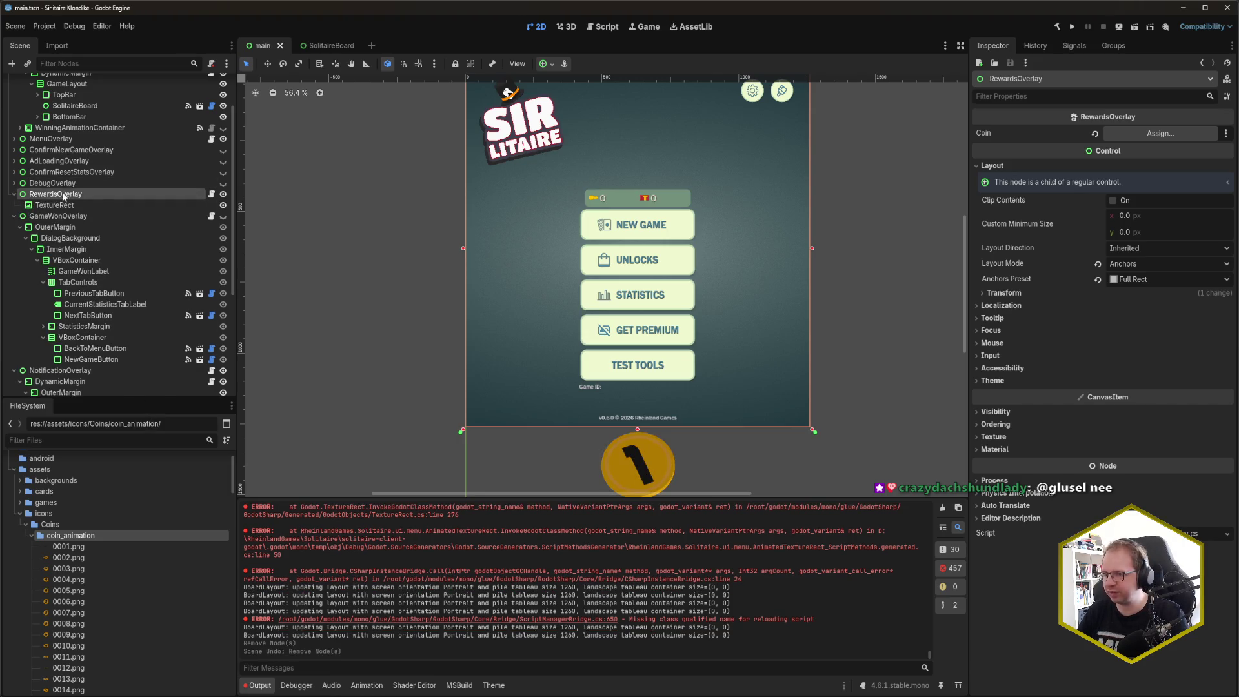
left_click(70, 205)
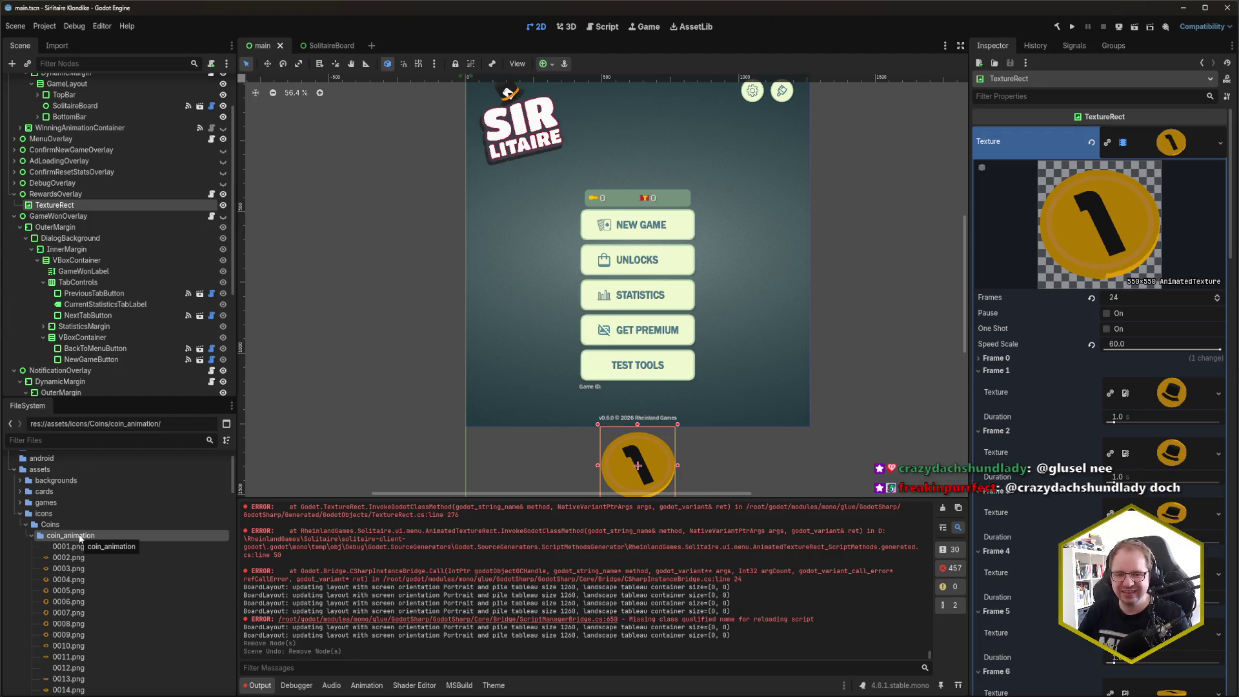
Step: Rename the coin_animation folder to 'flip' and confirm the asset reimport
scroll(109, 503, "down", 4)
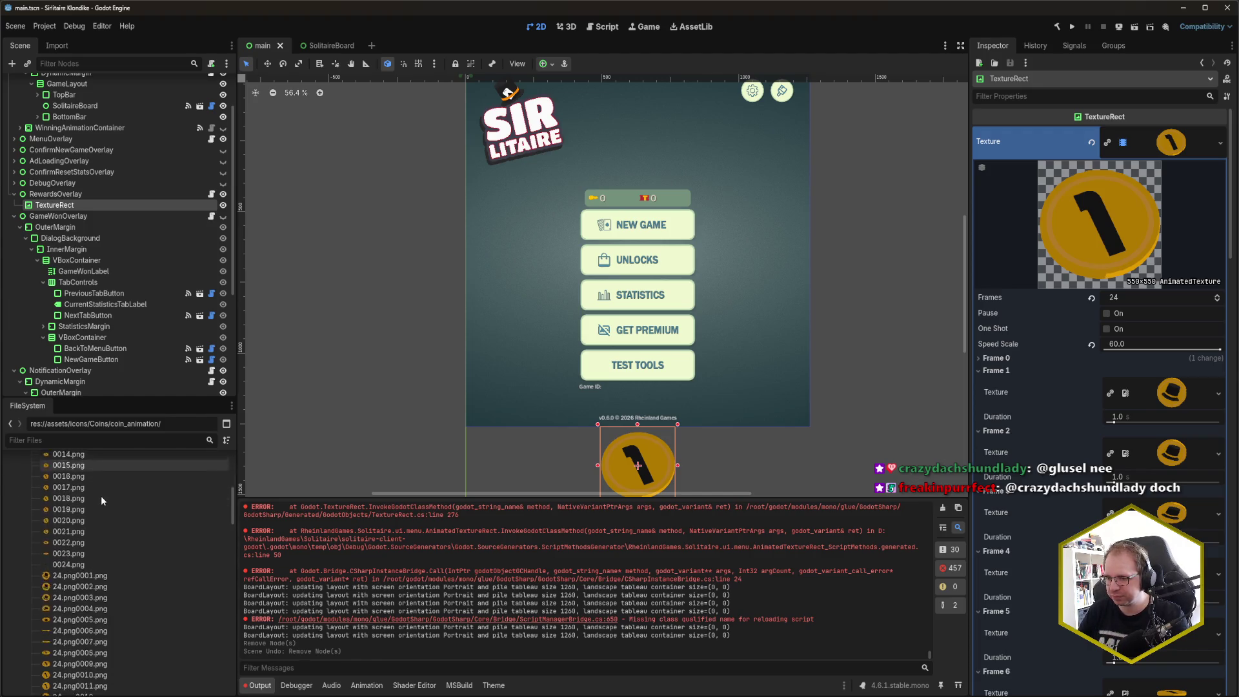
scroll(102, 503, "up", 8)
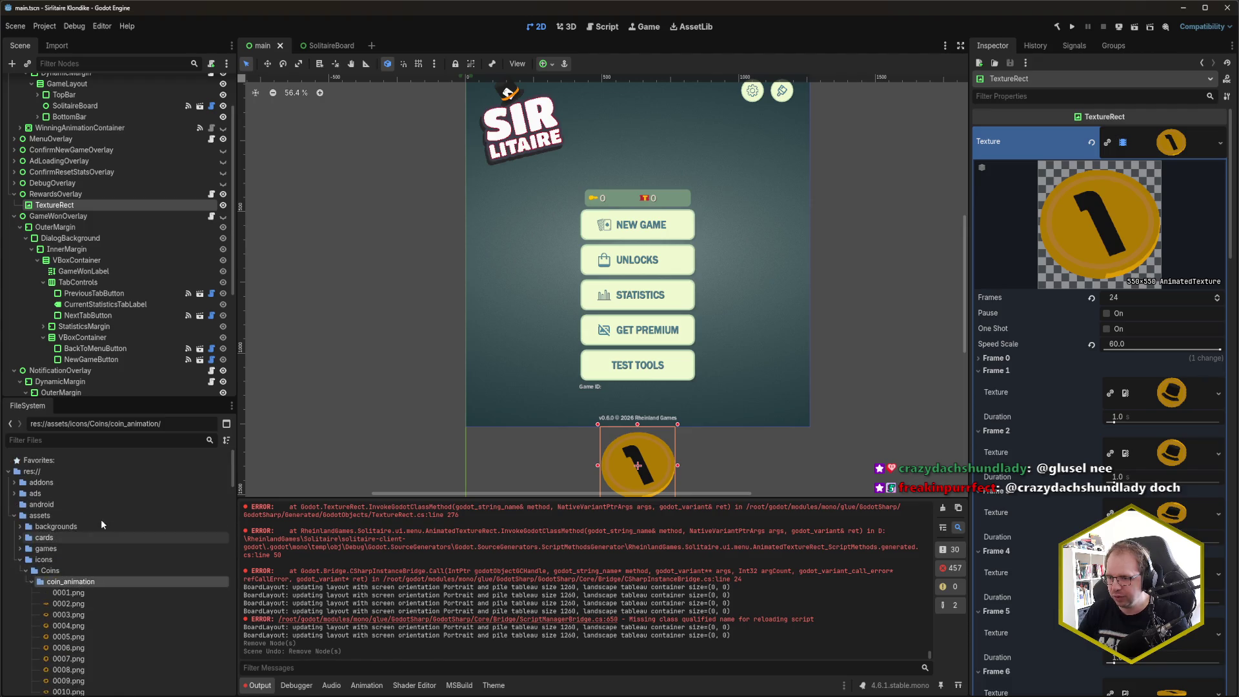
scroll(101, 529, "down", 2)
key("F2")
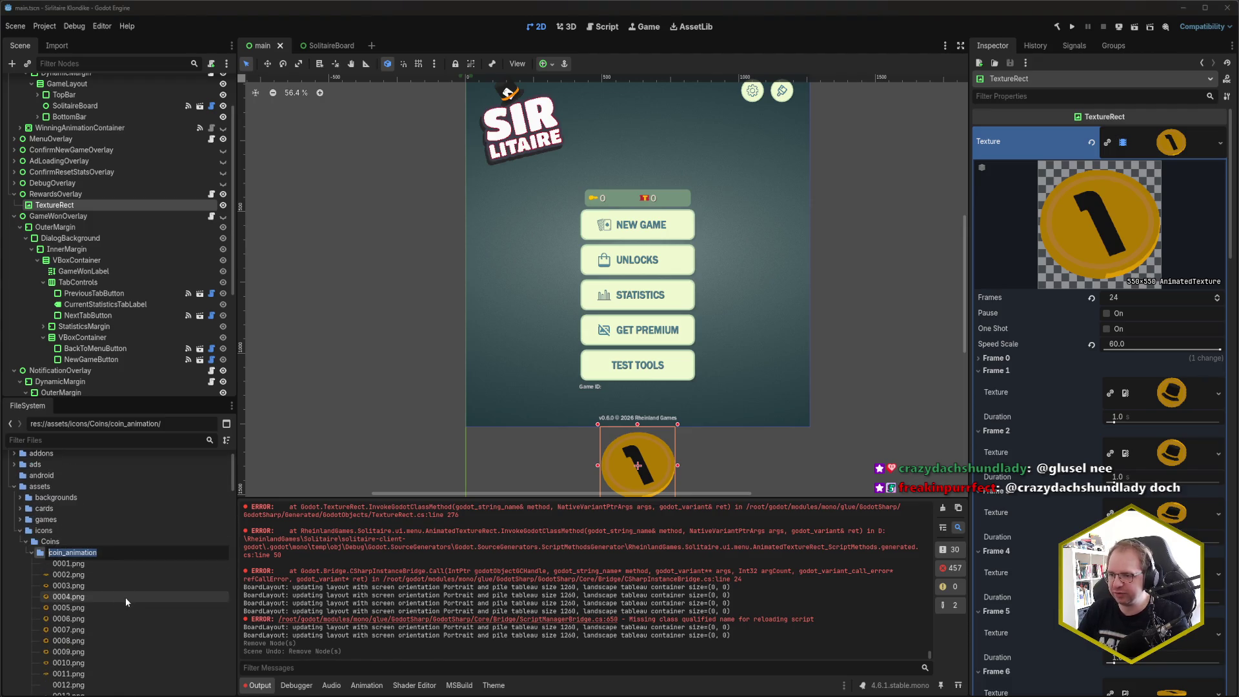
type("flip")
key("Return")
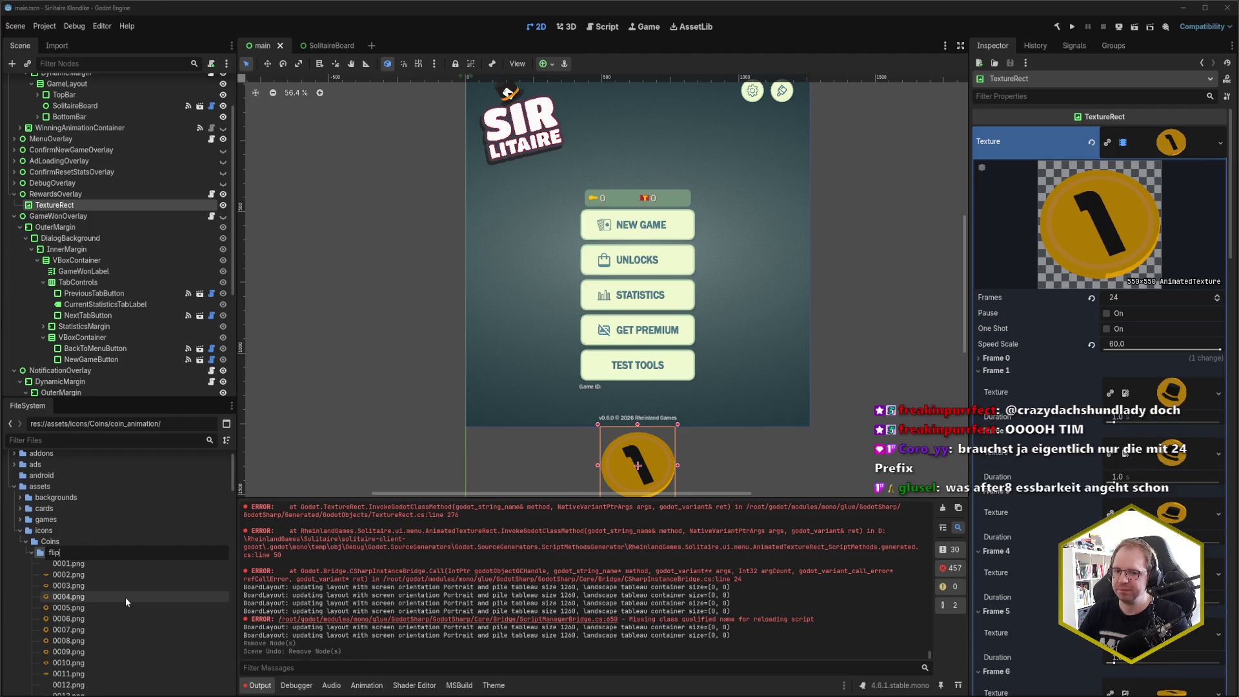
key("Return")
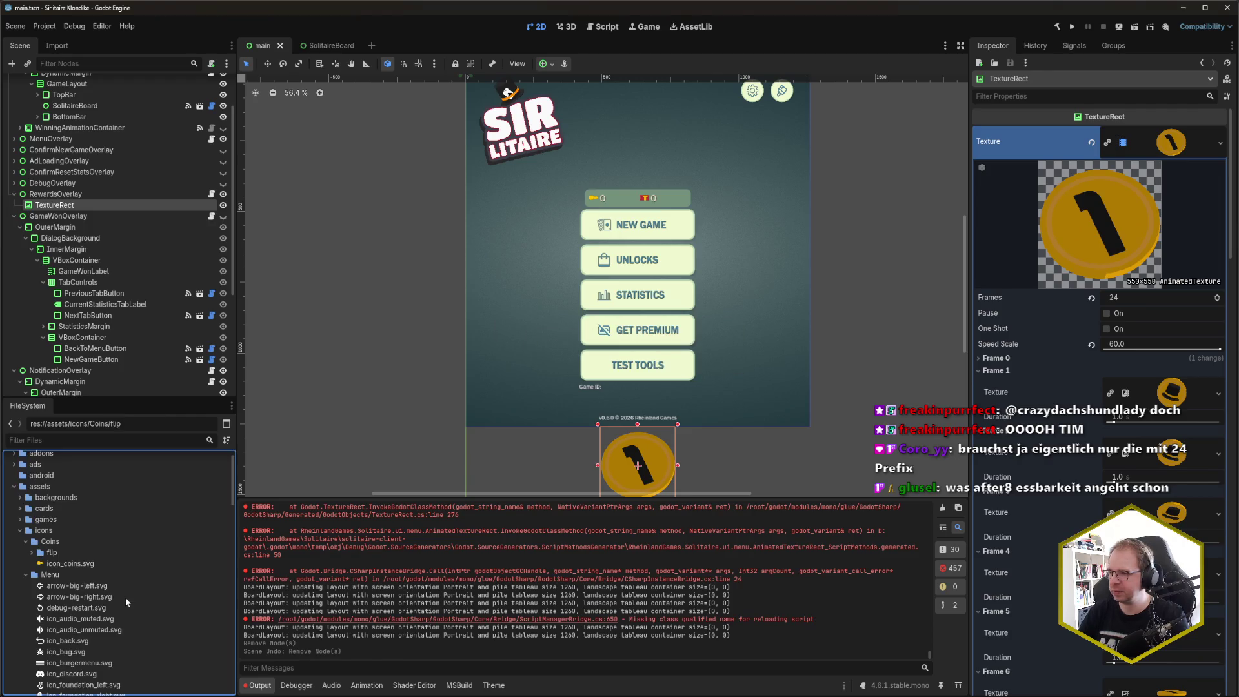
Step: Delete frames 0001.png through 0024.png from the flip folder
double_click(99, 554)
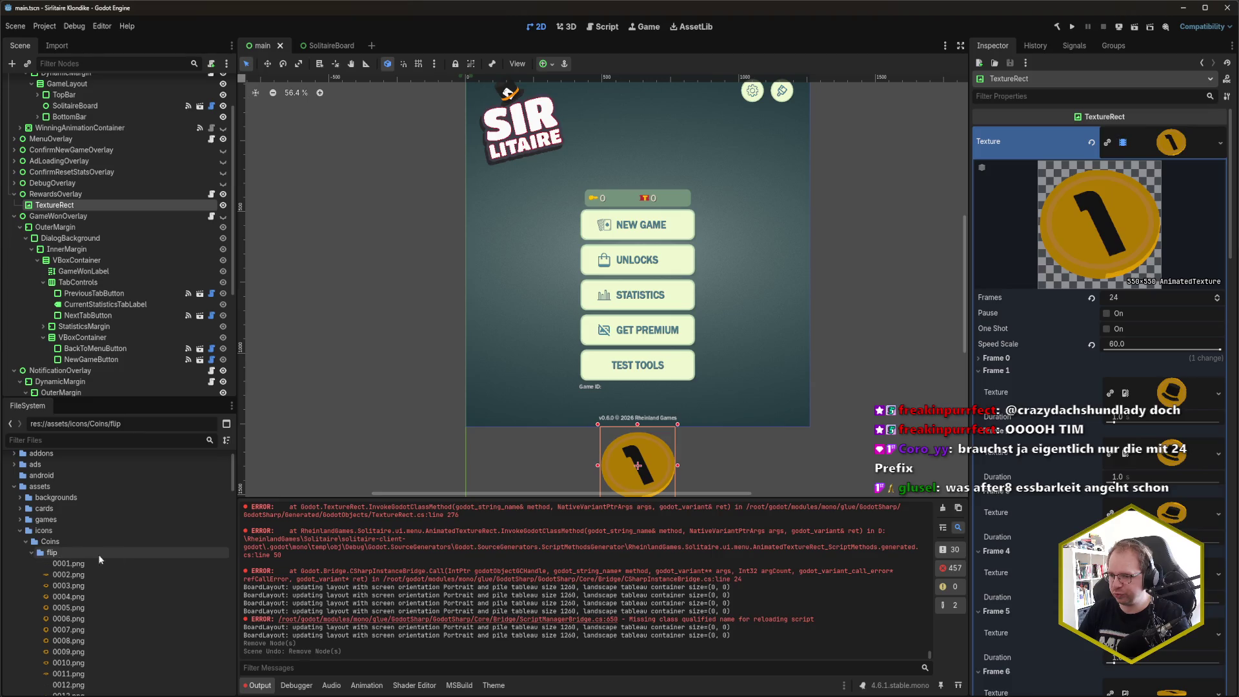
scroll(126, 554, "down", 1)
left_click(90, 536)
scroll(104, 551, "down", 3)
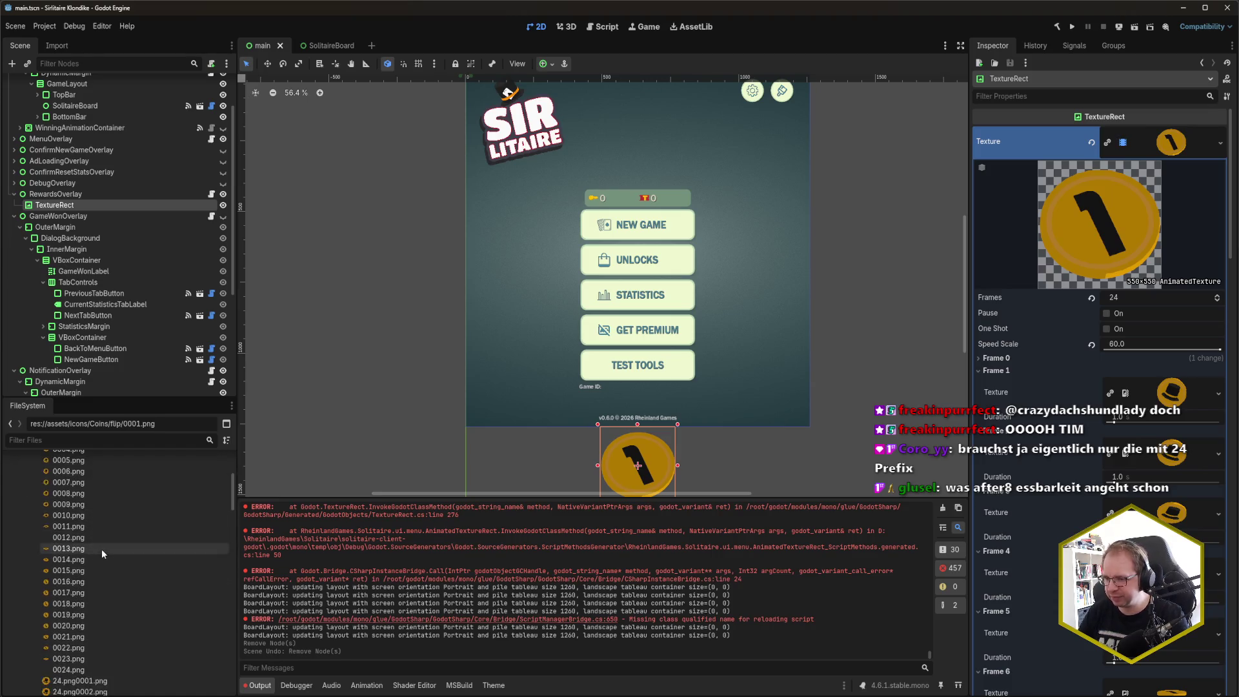
left_click(116, 607, "shift")
scroll(124, 570, "down", 3)
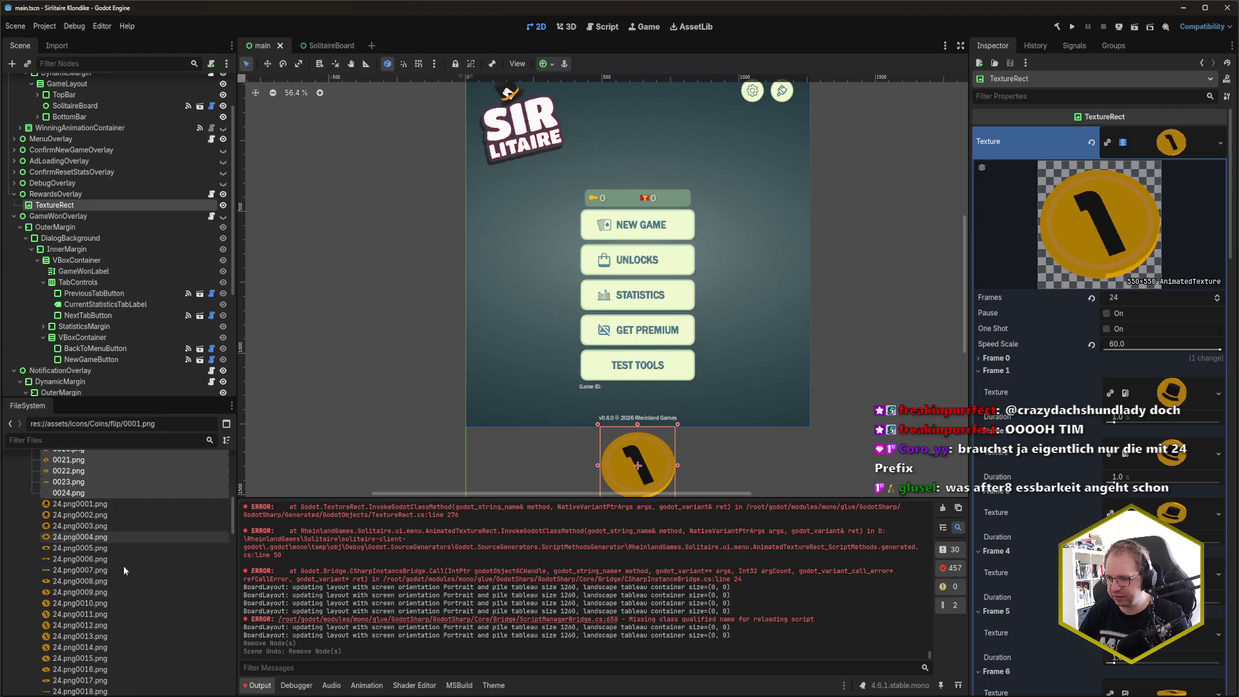
scroll(124, 570, "up", 5)
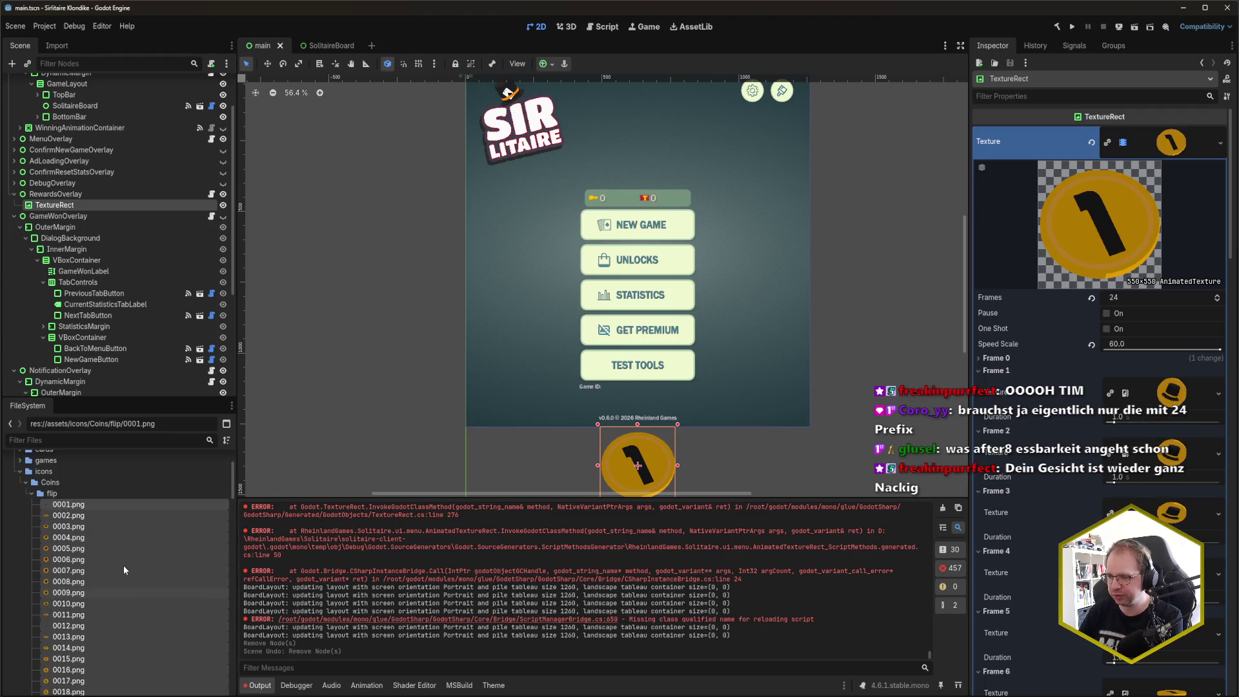
key("Delete")
key("Return")
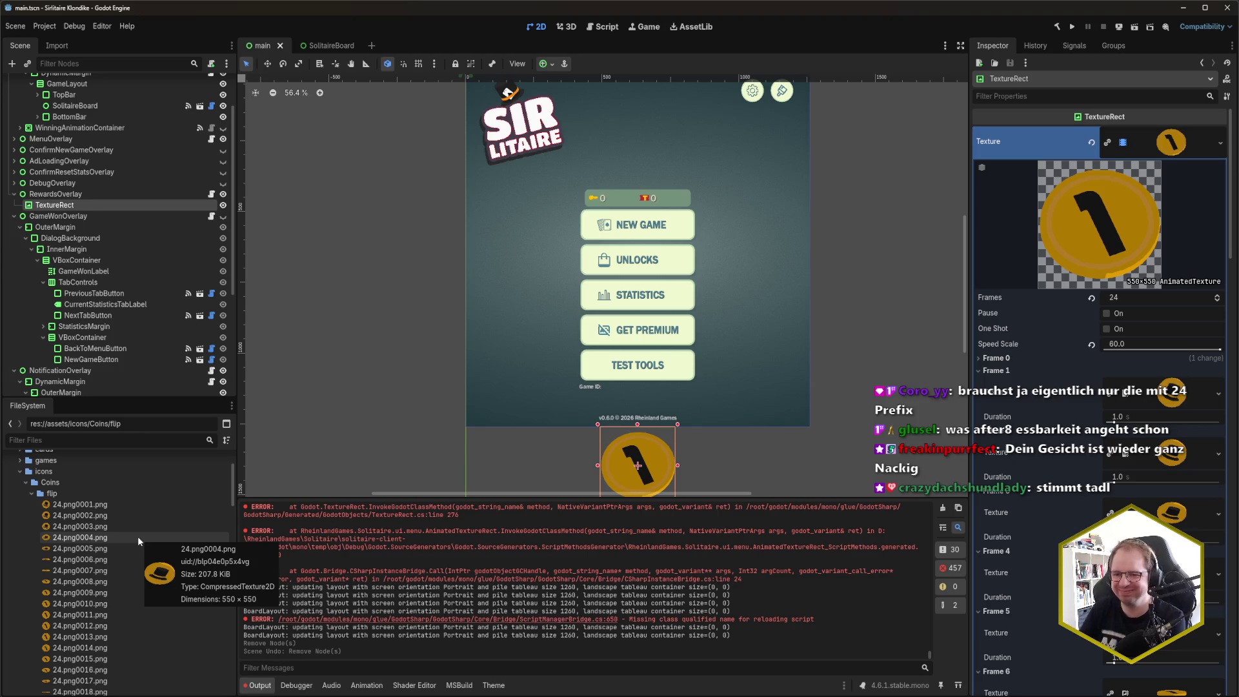
Step: Select the remaining 24.png0001–0024 frames and dismiss their context menu unused
left_click(118, 495)
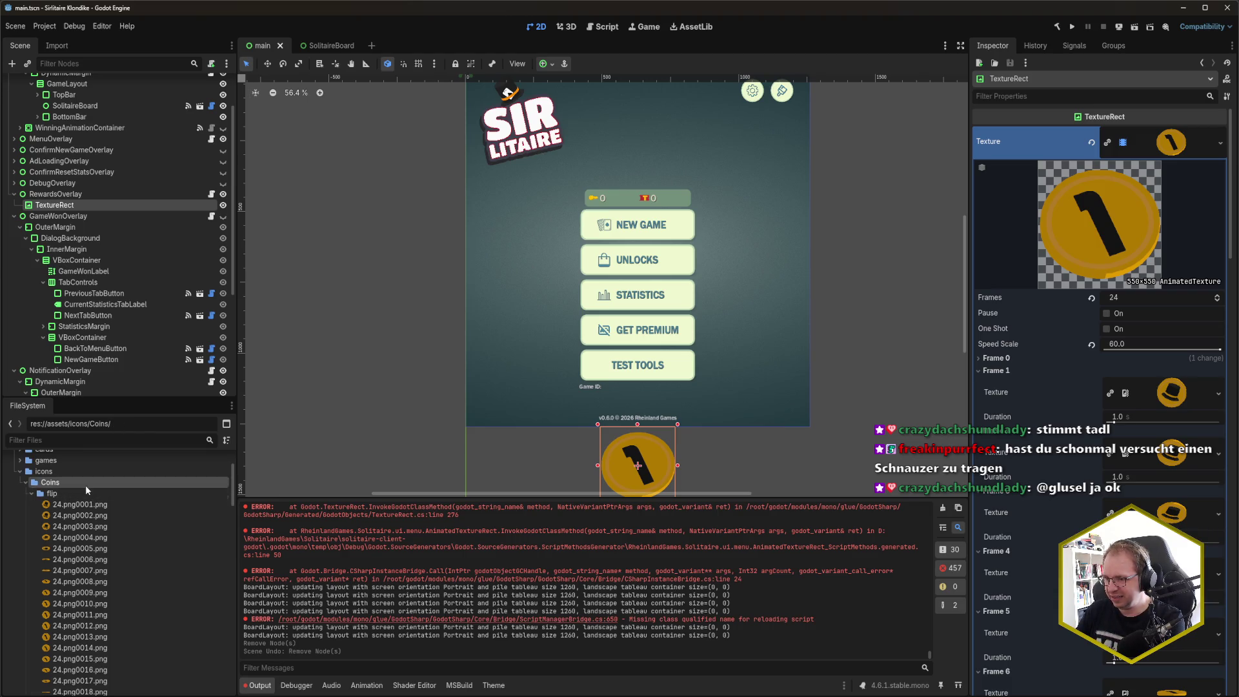
left_click(104, 504)
scroll(159, 579, "down", 3)
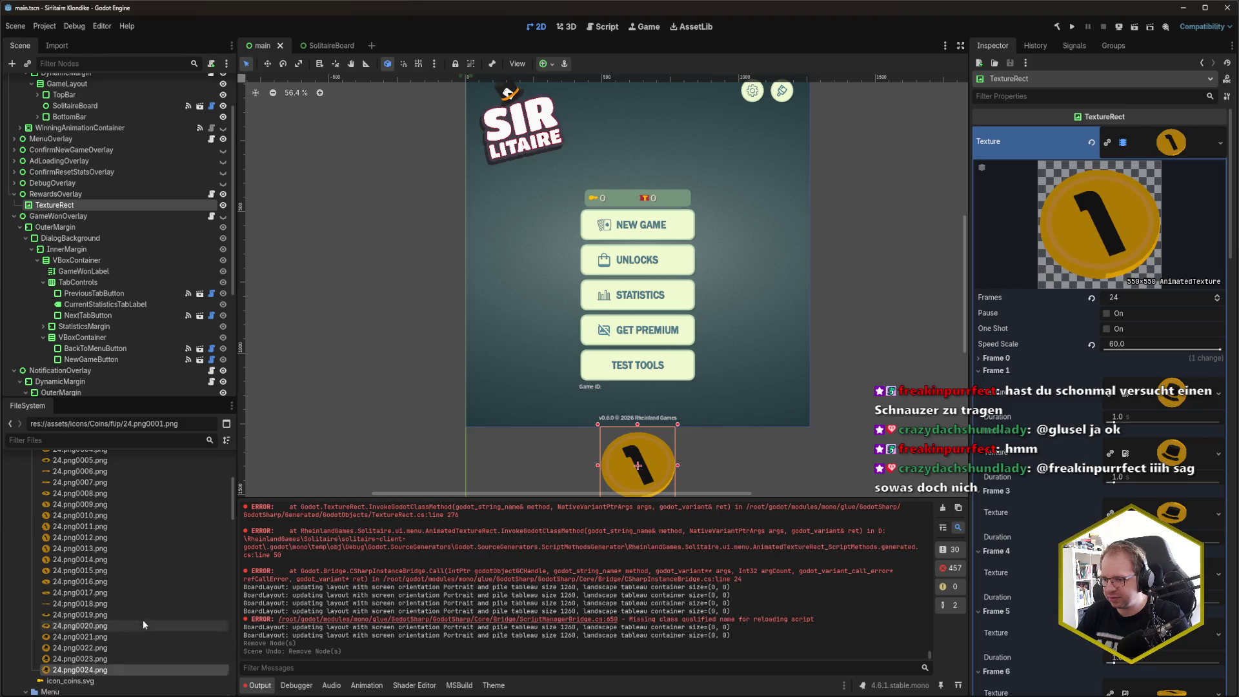
scroll(96, 613, "up", 10)
left_click(100, 563, "shift")
right_click(100, 565)
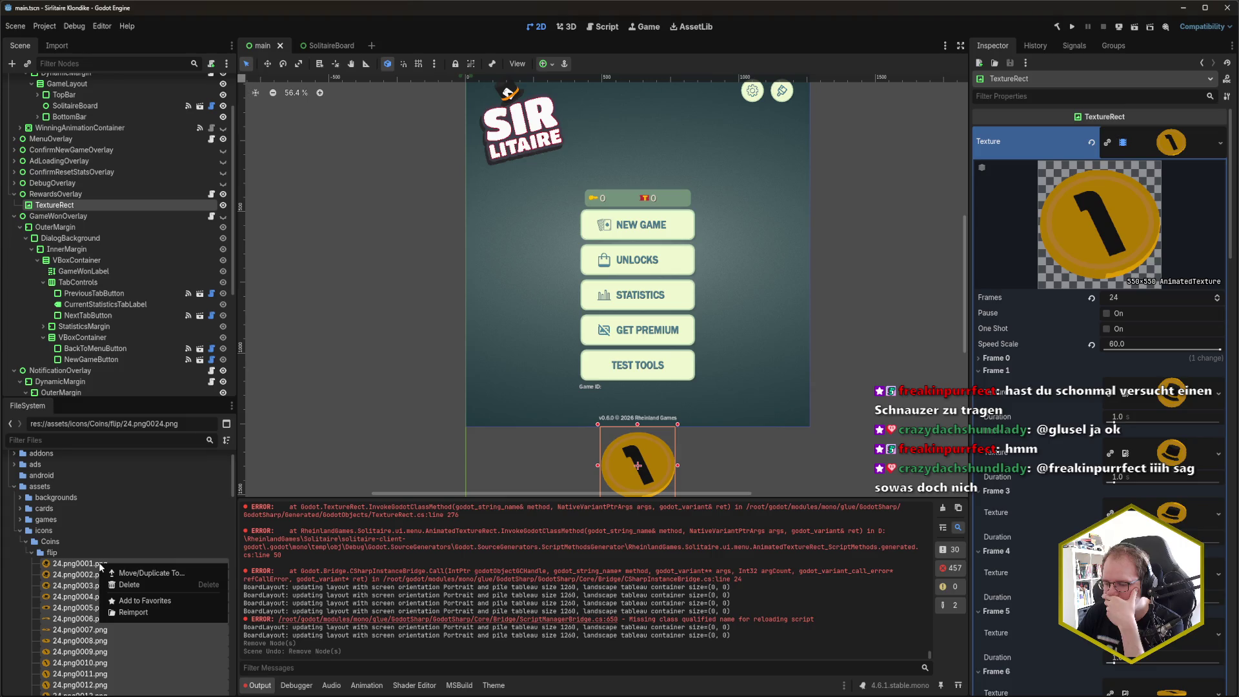
key("Escape")
Step: Collapse the flip folder and deselect the TextureRect to view the coin in the scene
left_click(75, 566)
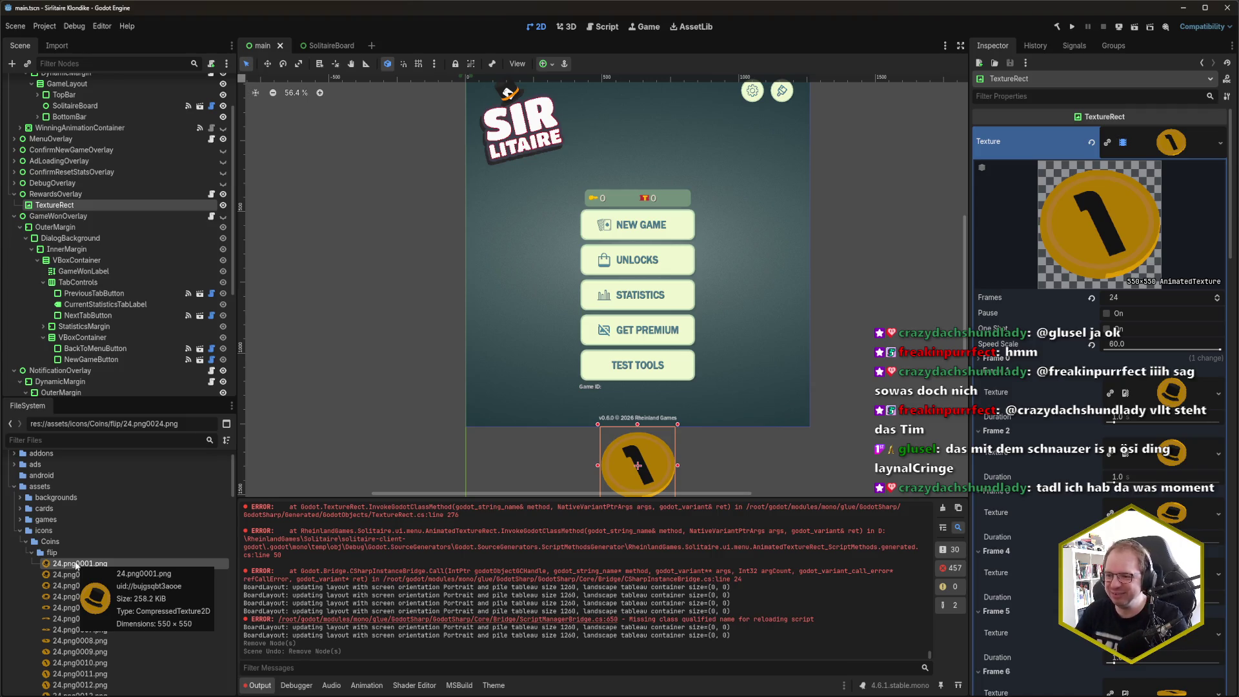
left_click(80, 574, "shift")
scroll(93, 548, "down", 2)
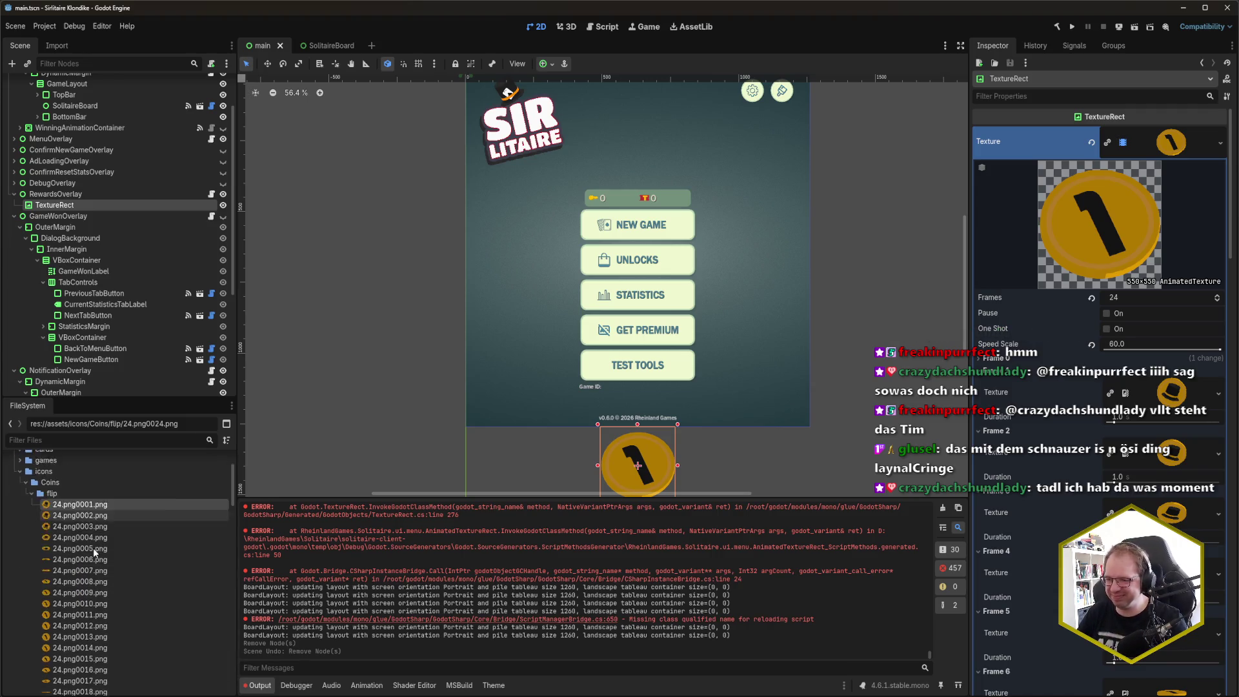
scroll(119, 568, "up", 1)
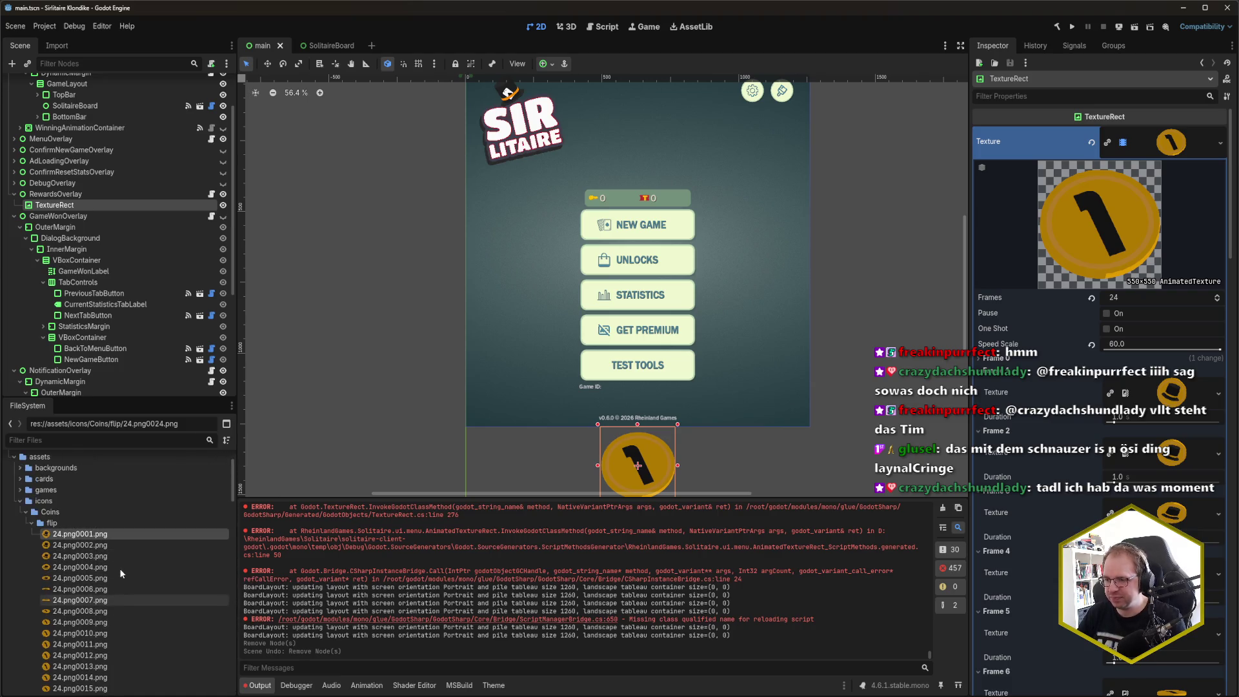
mouse_move(115, 555)
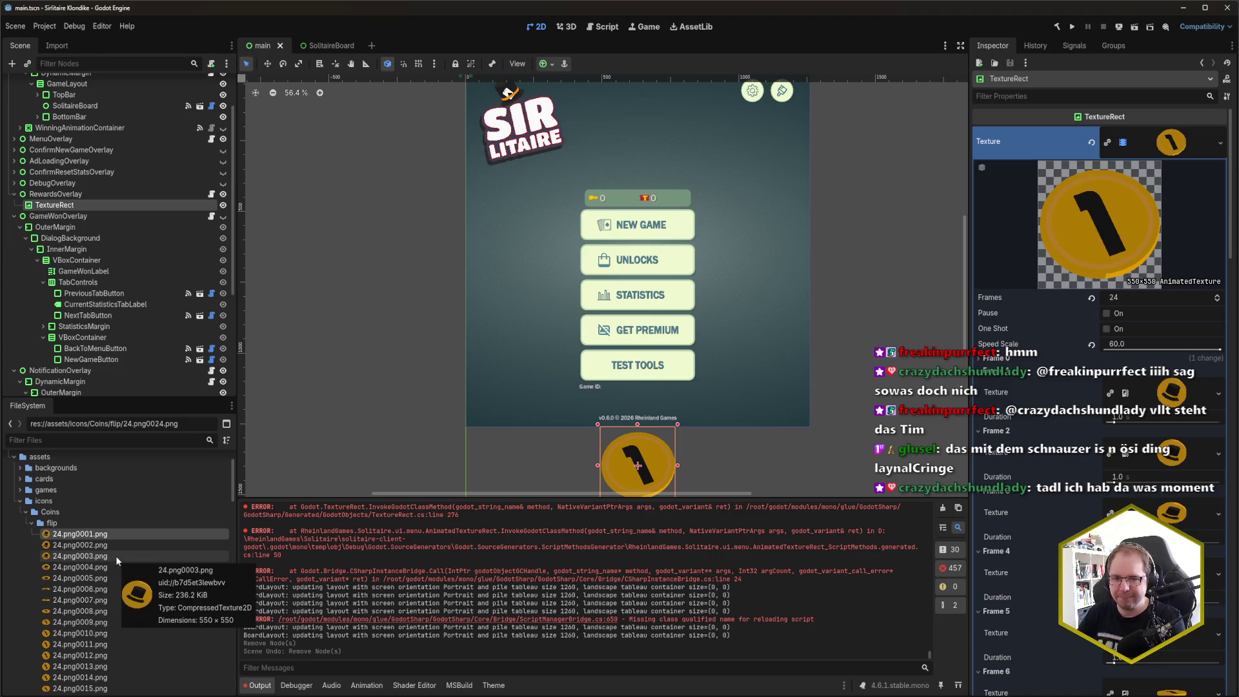
left_click(39, 524)
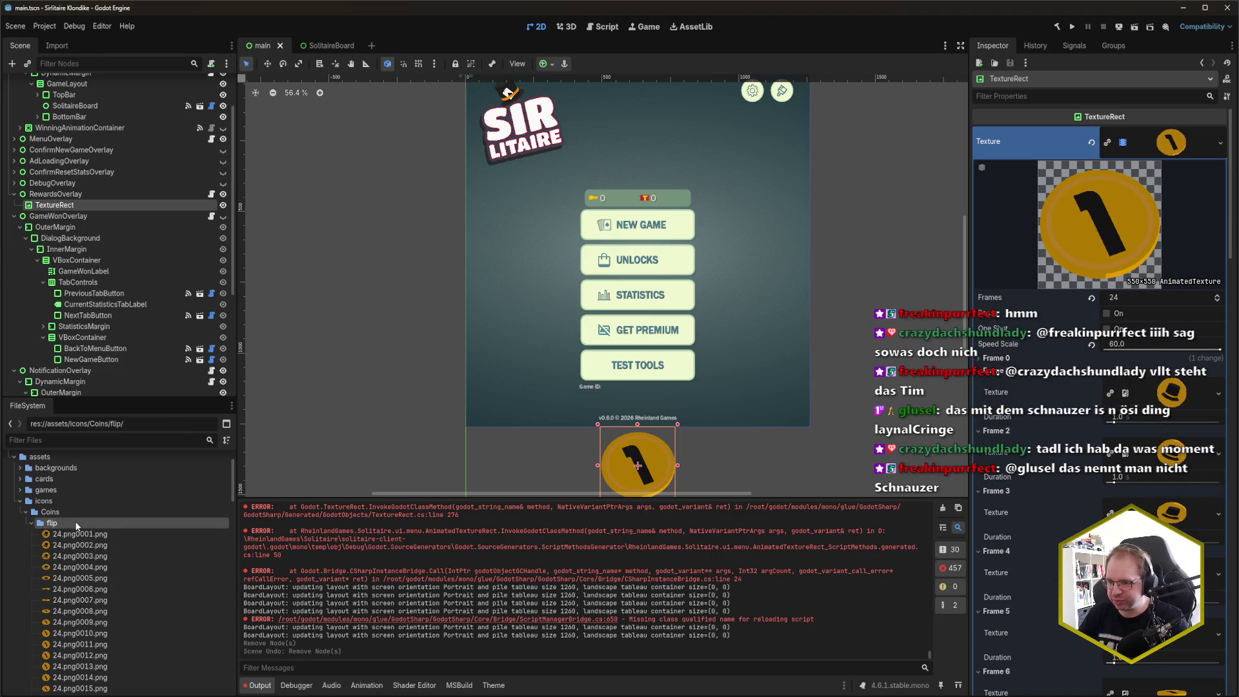
left_click(32, 523)
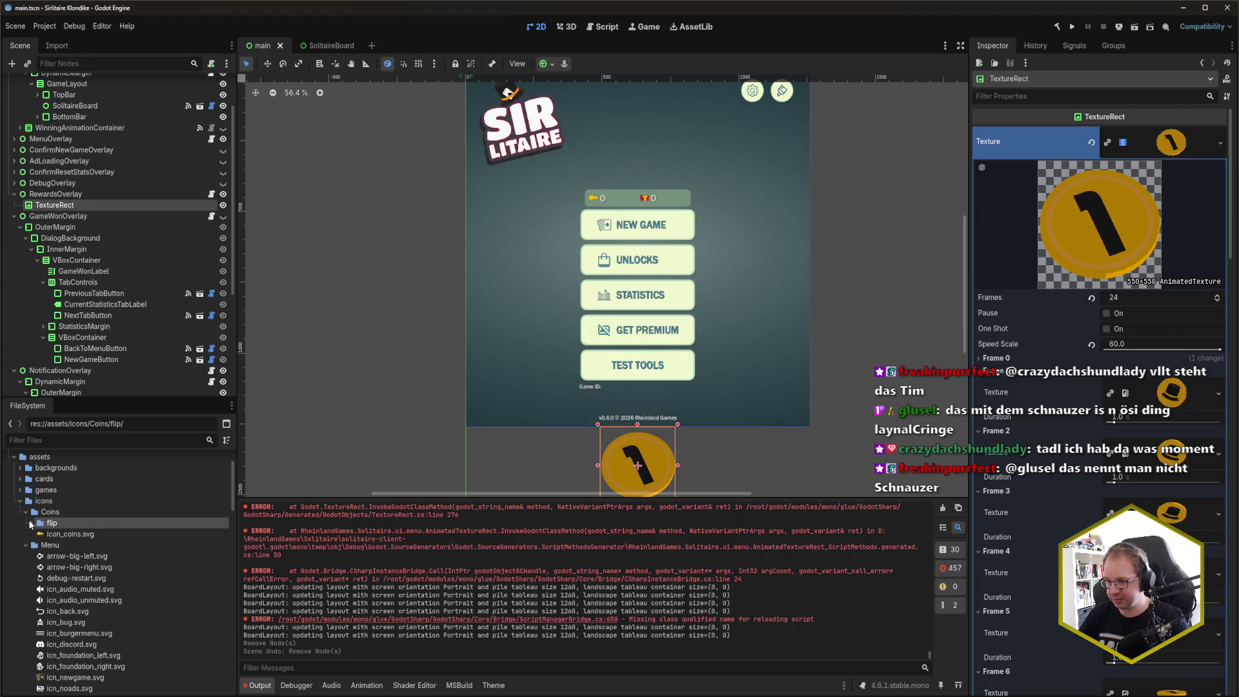
left_click(401, 357)
scroll(430, 336, "down", 1)
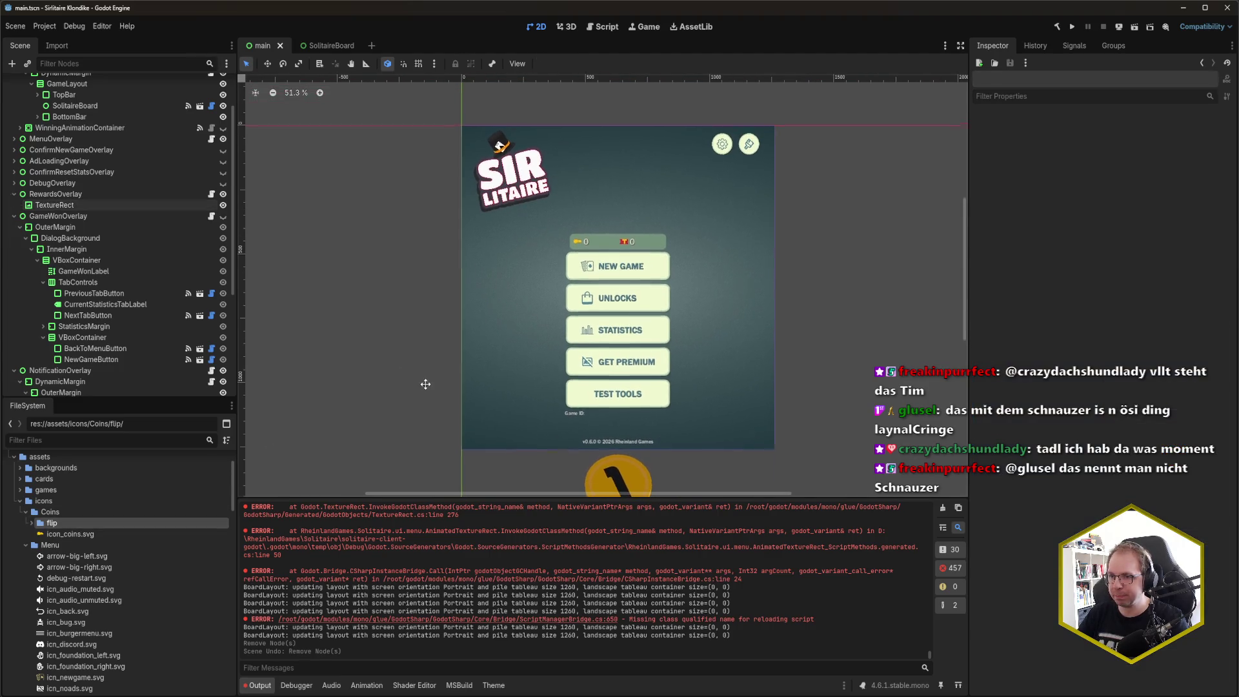
scroll(424, 381, "down", 2)
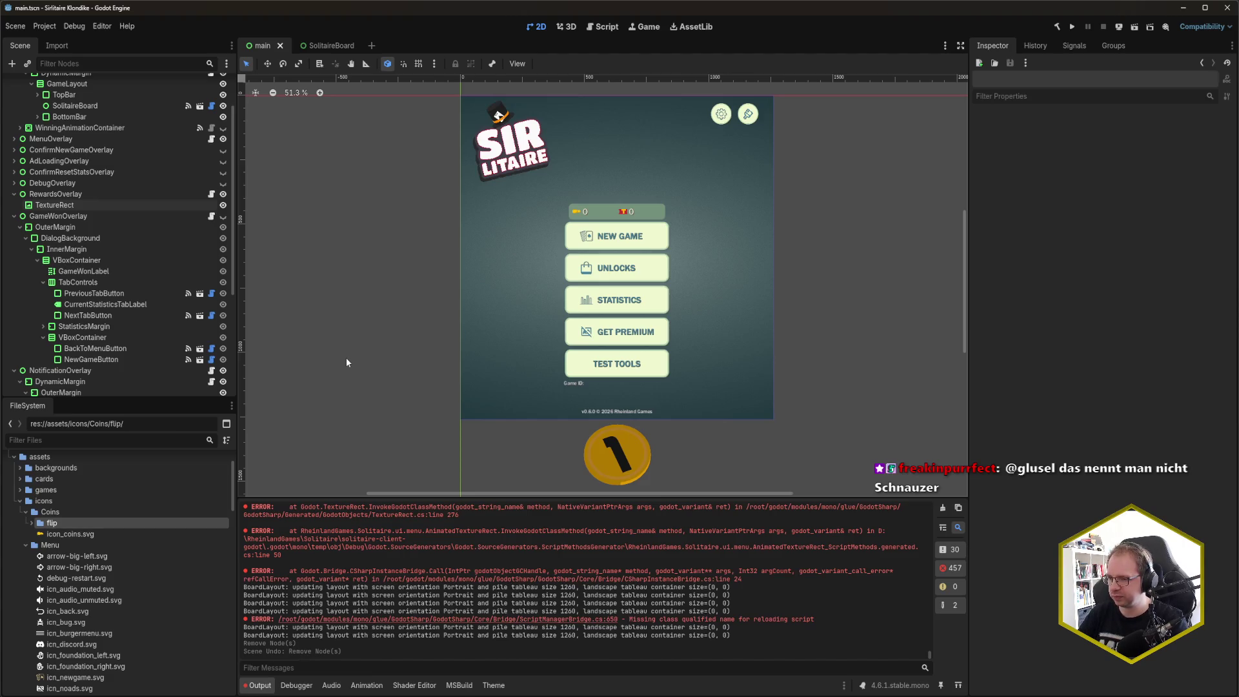
key("alt+Tab")
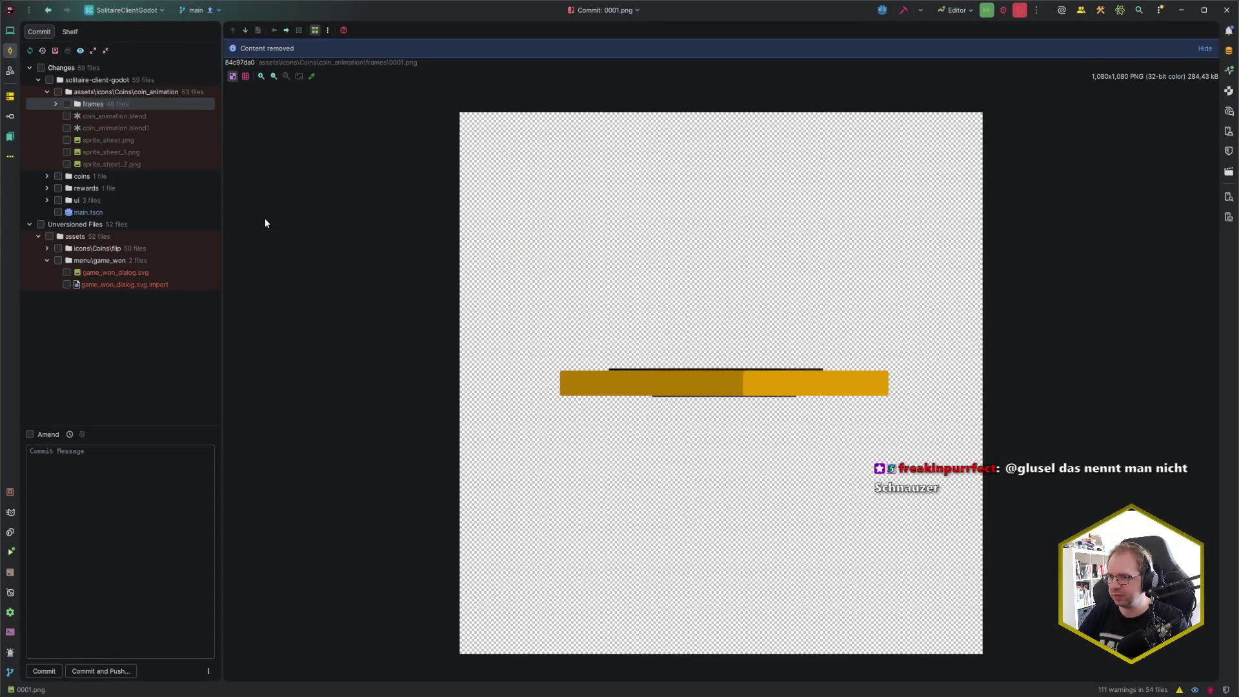
left_click(126, 129)
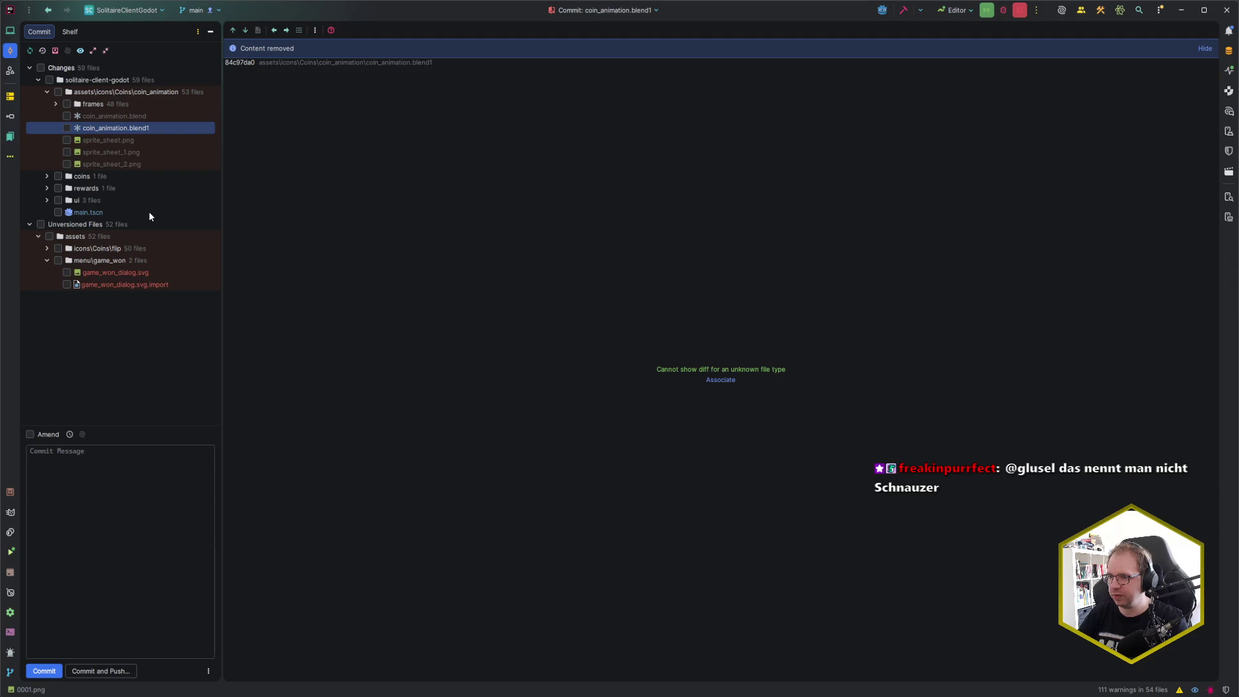
key("shift+Up")
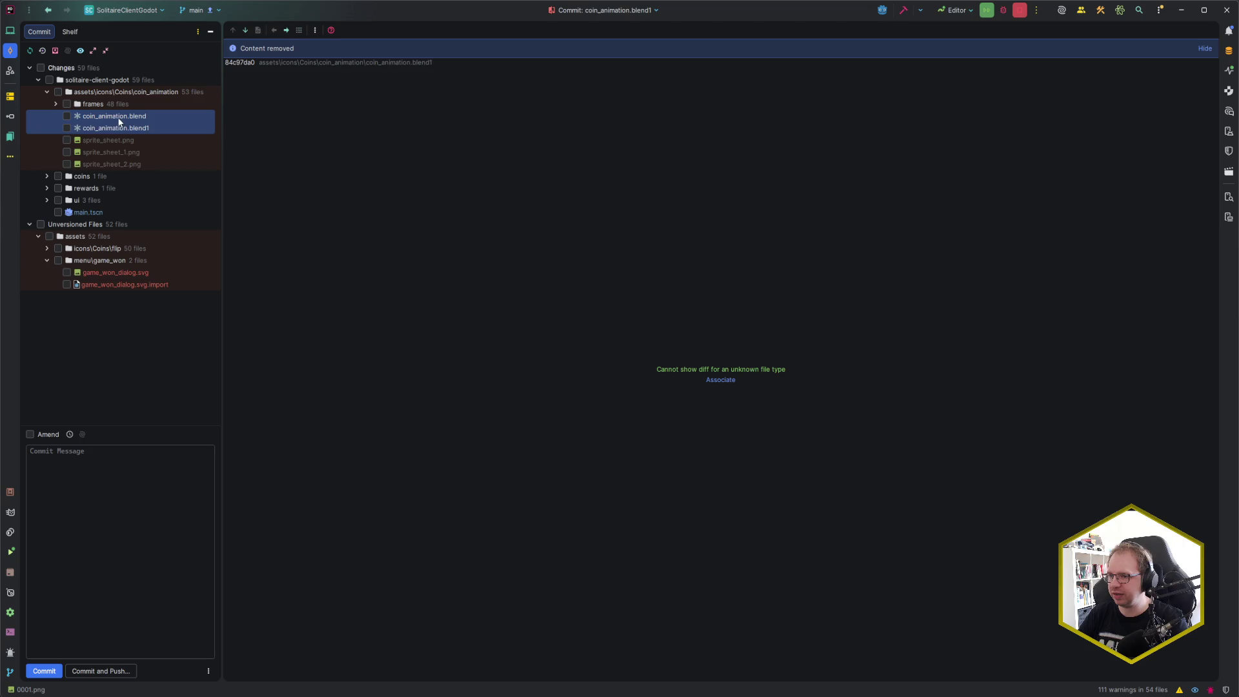
left_click(117, 117)
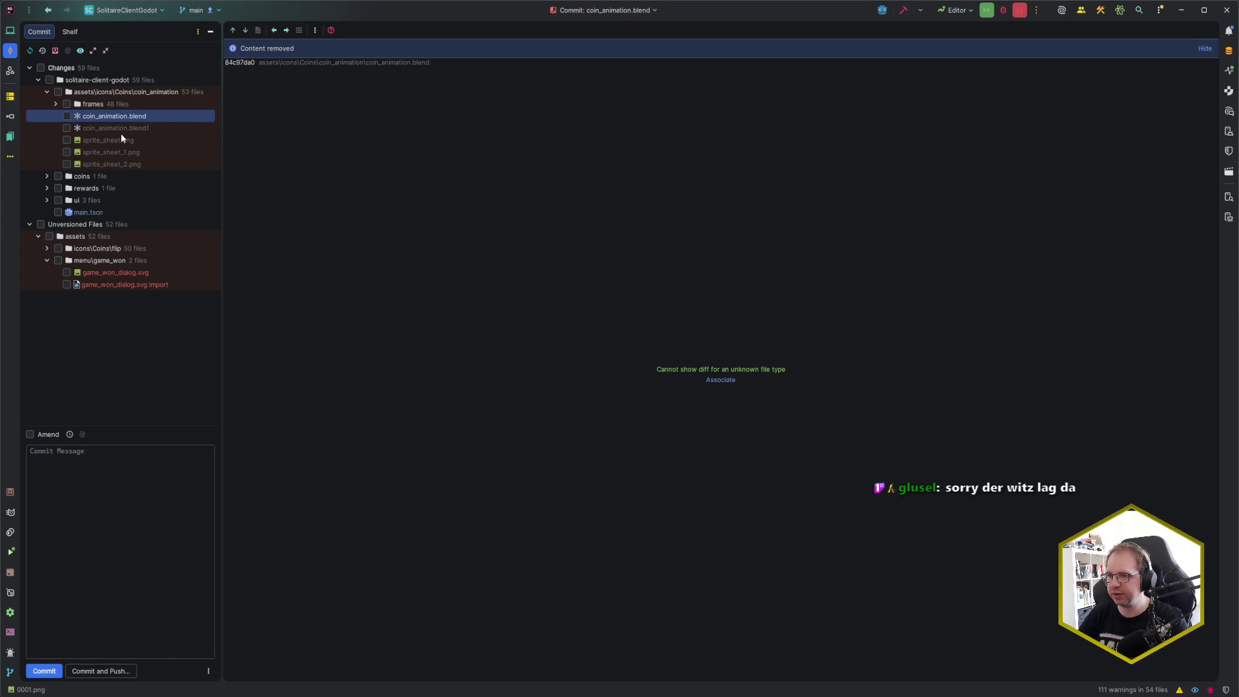
right_click(111, 119)
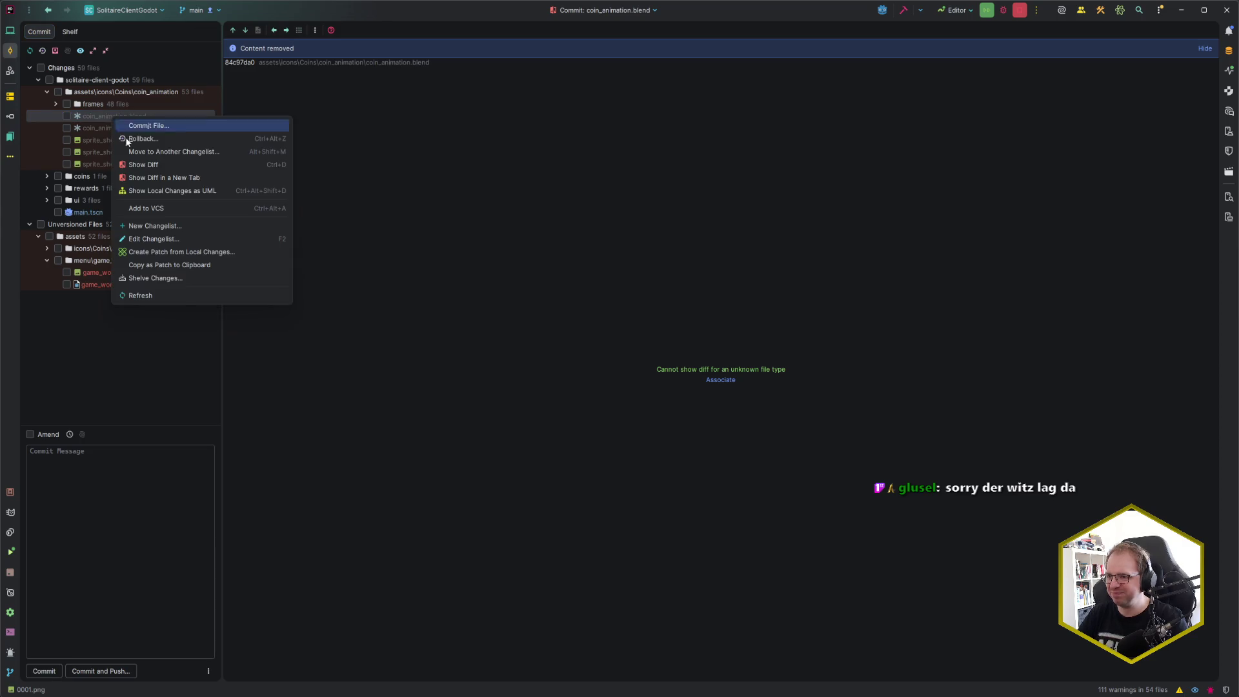
left_click(173, 139)
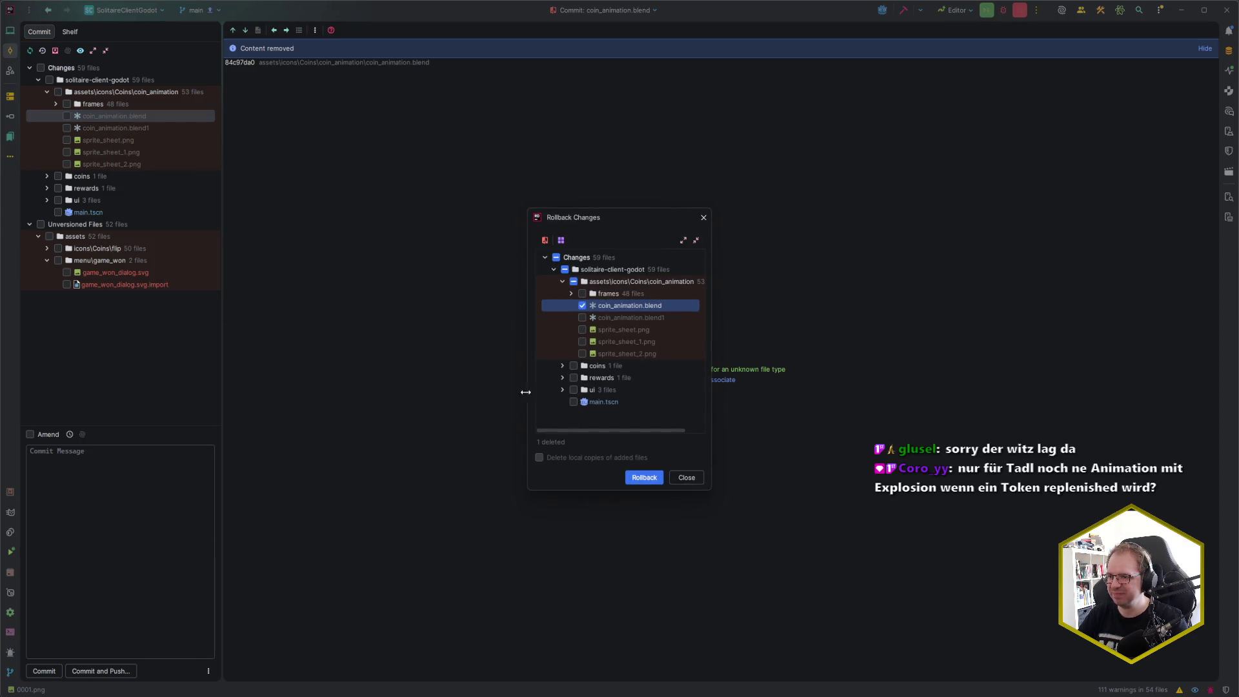
left_click(698, 478)
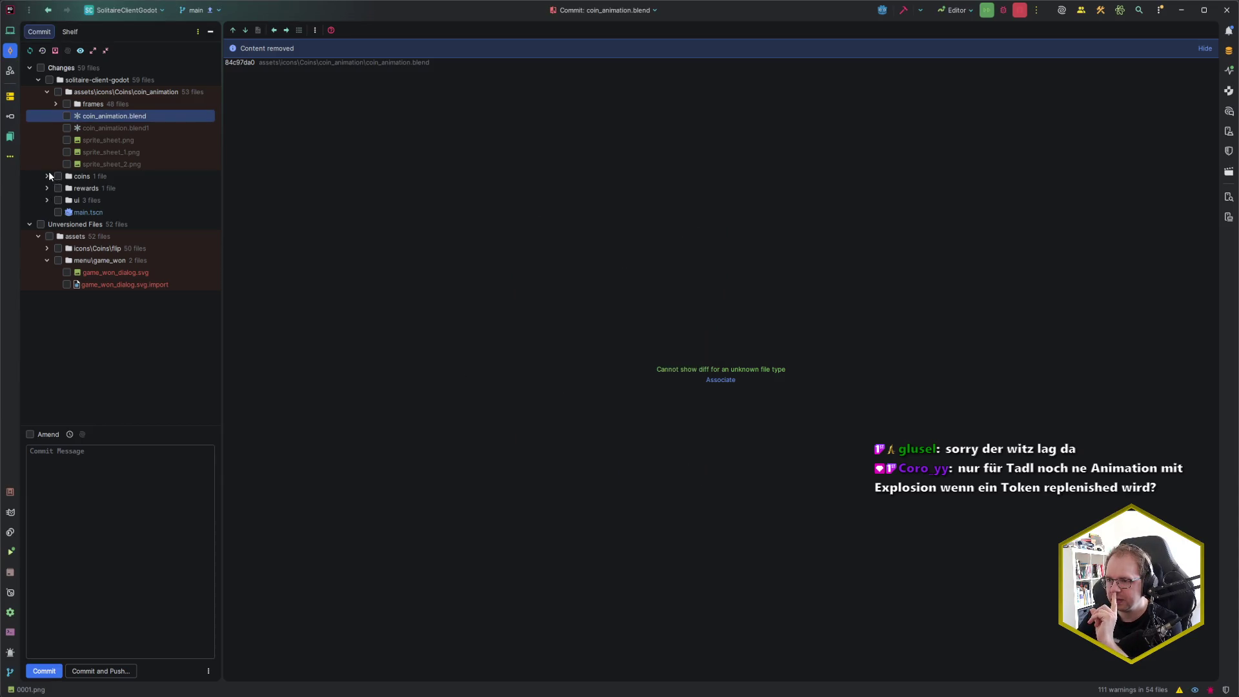
Step: Inspect the frames and coins folders among the pending changes
left_click(57, 104)
scroll(77, 175, "down", 6)
scroll(85, 189, "down", 5)
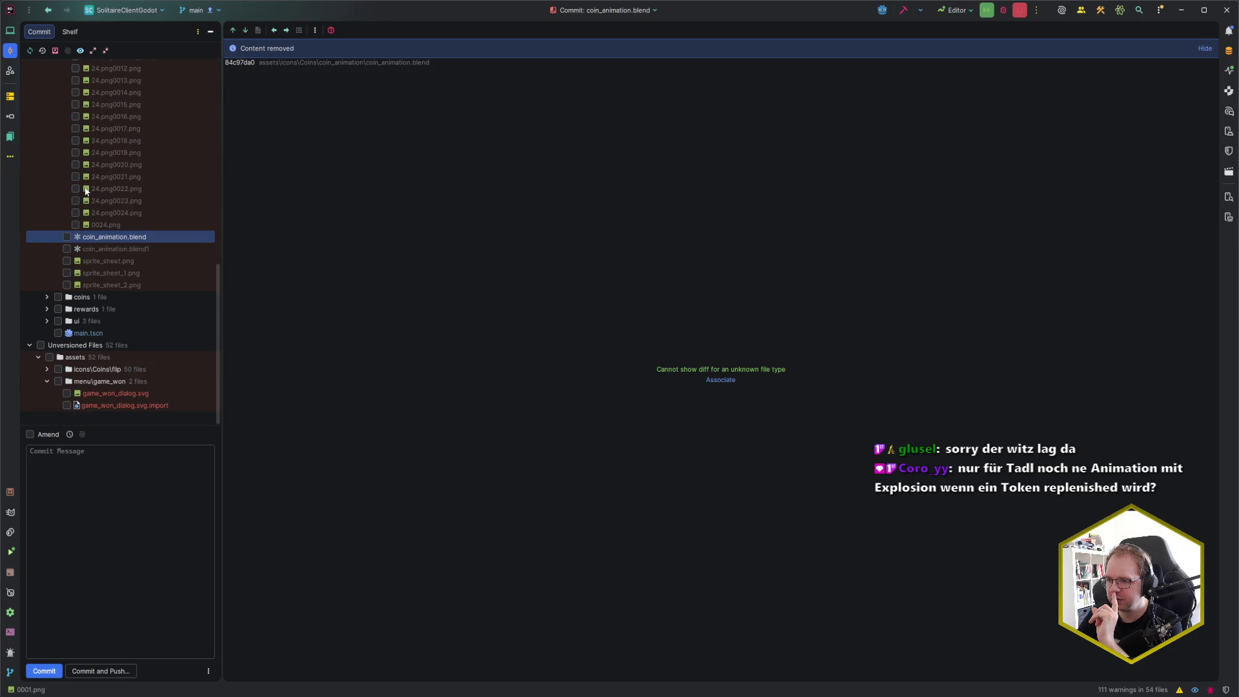
scroll(81, 184, "up", 12)
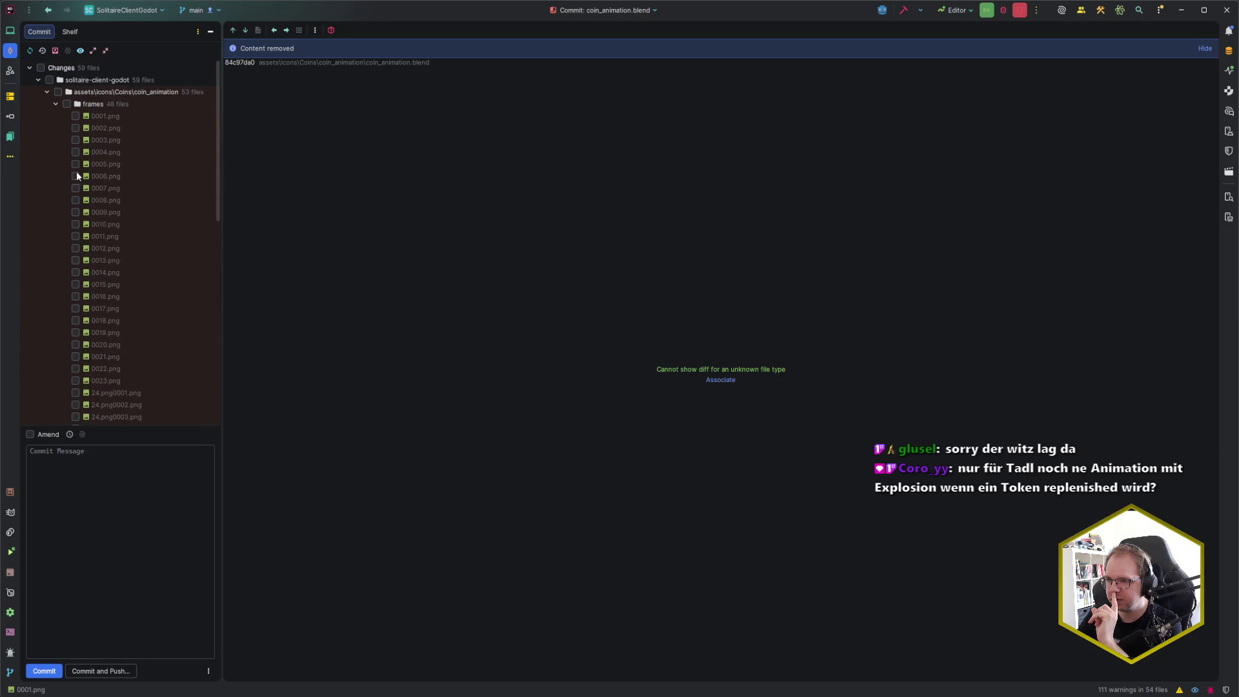
left_click(56, 104)
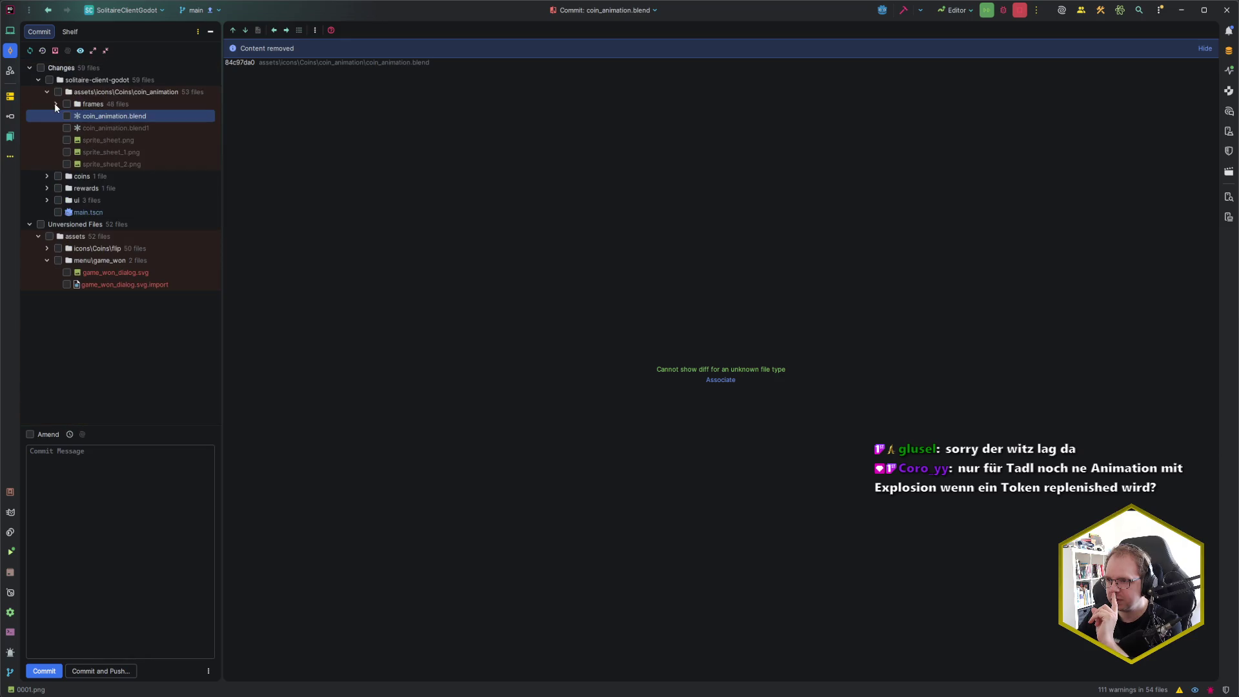
left_click(47, 176)
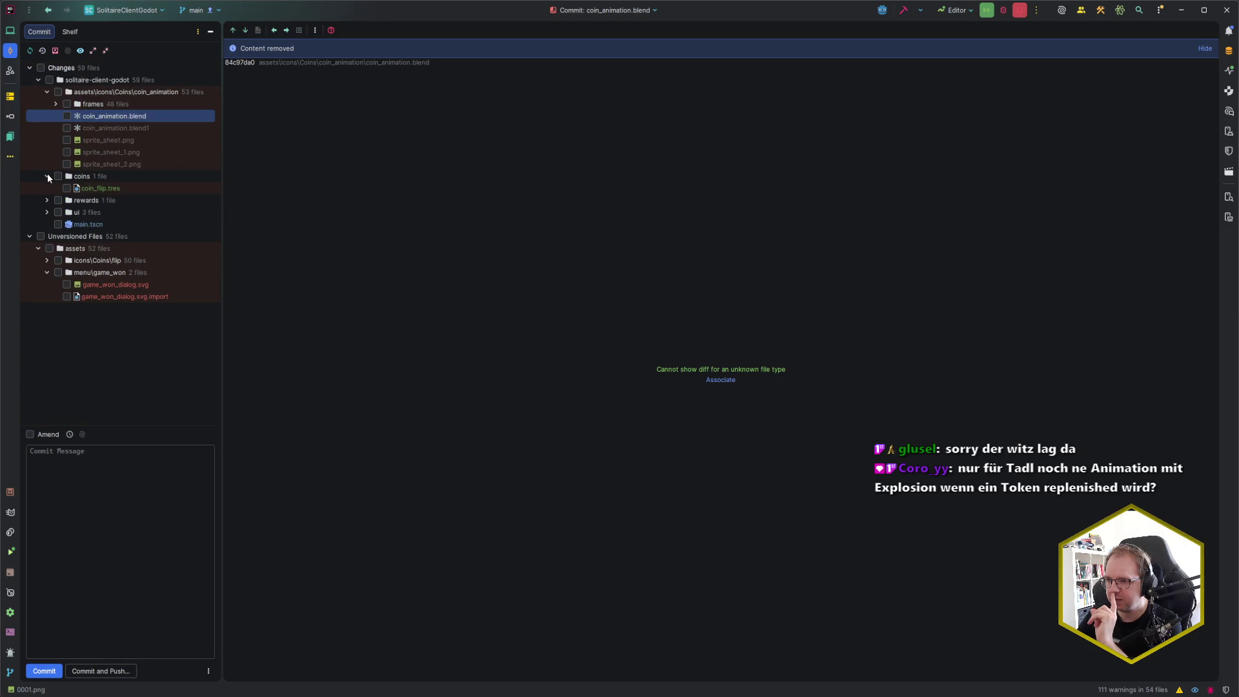
Step: Check the unversioned flip folder's .blend files and add flip to version control
left_click(49, 260)
scroll(54, 273, "down", 10)
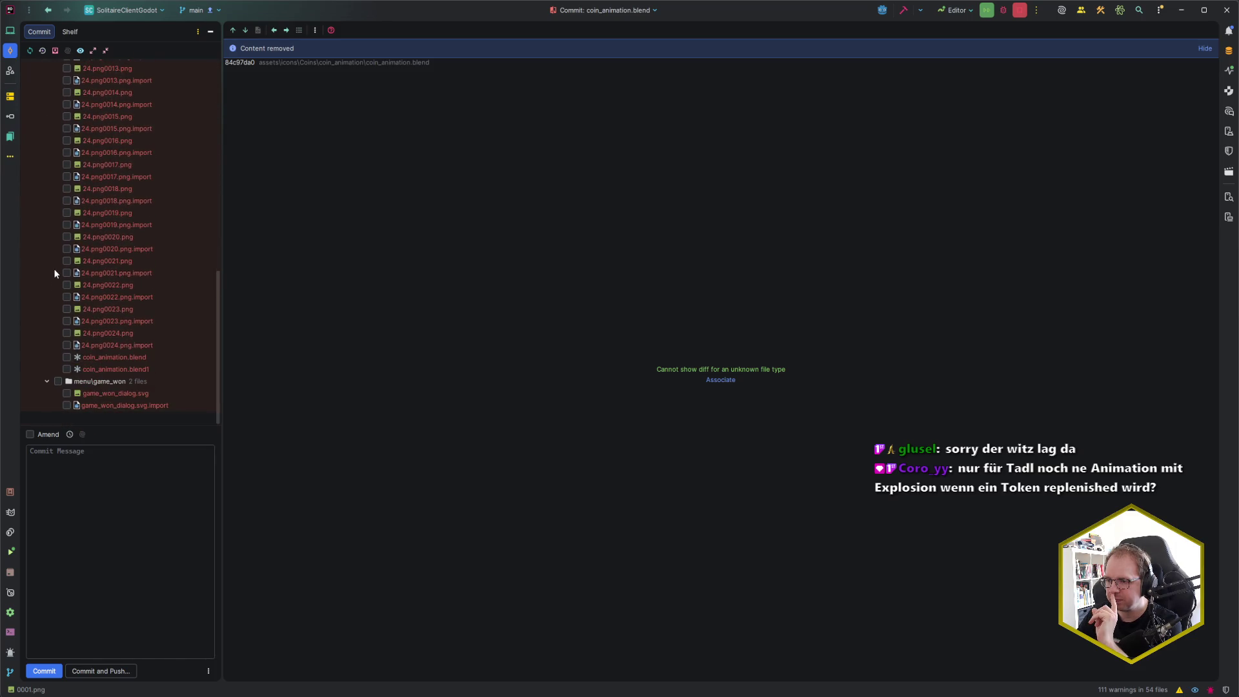
left_click(132, 359)
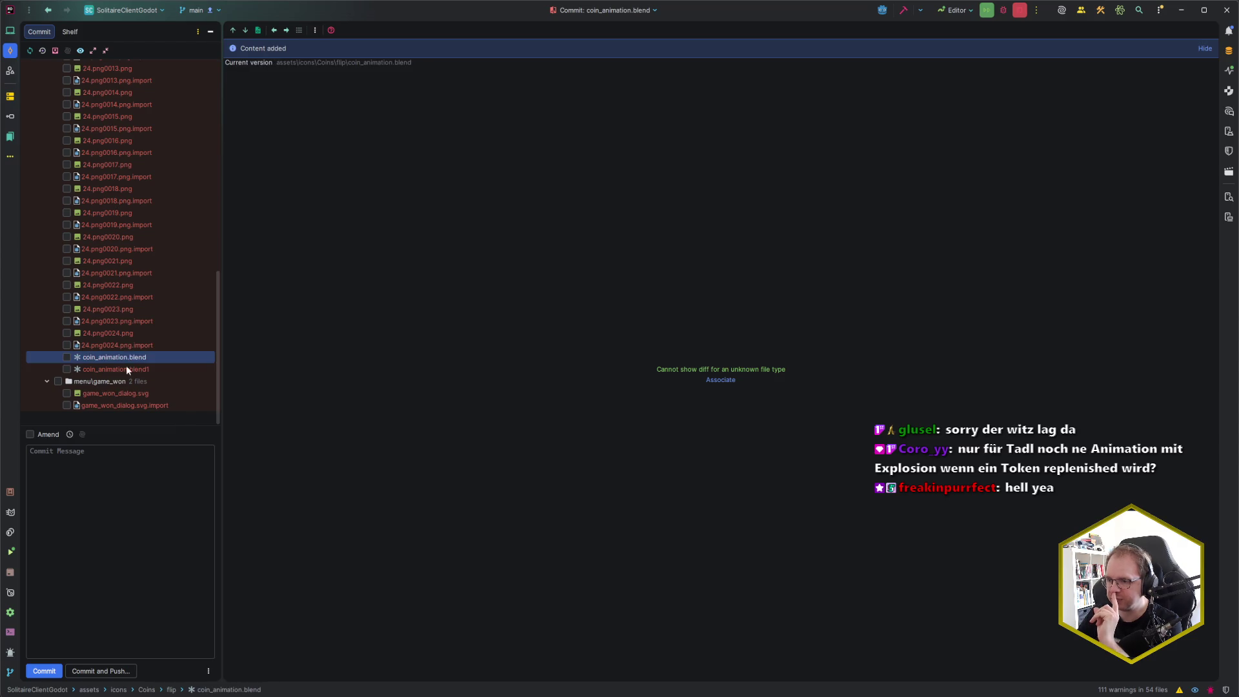
left_click(142, 367)
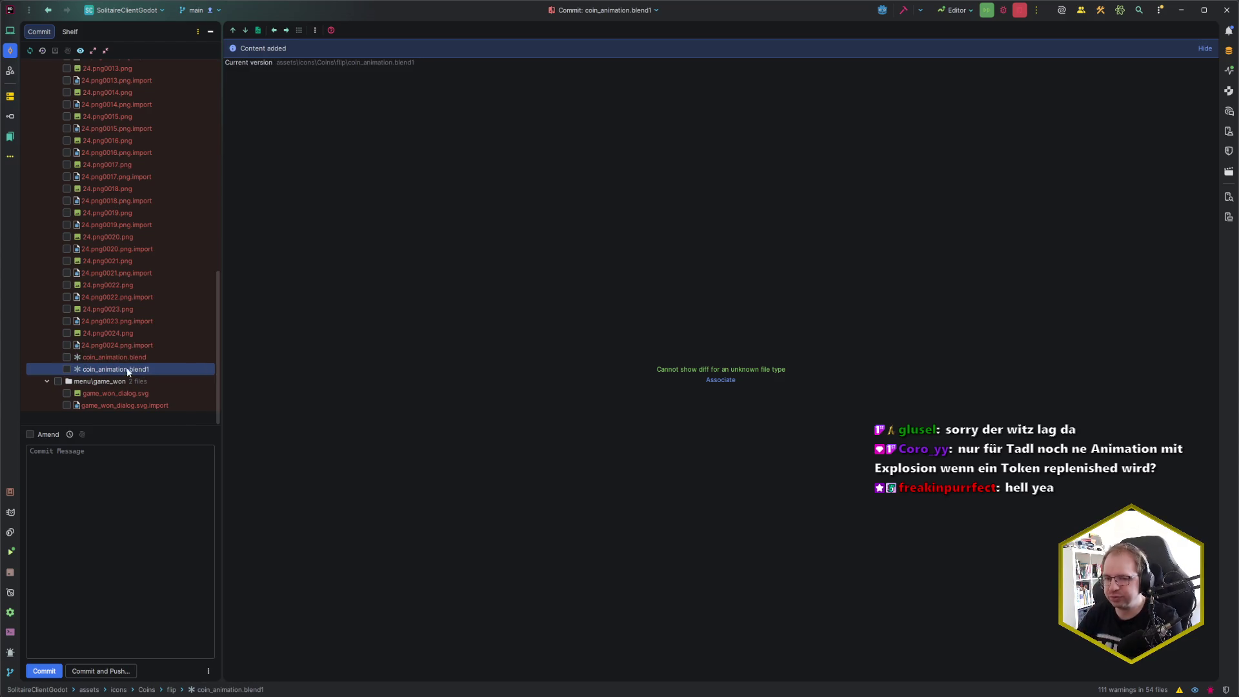
scroll(110, 303, "up", 7)
scroll(113, 294, "up", 6)
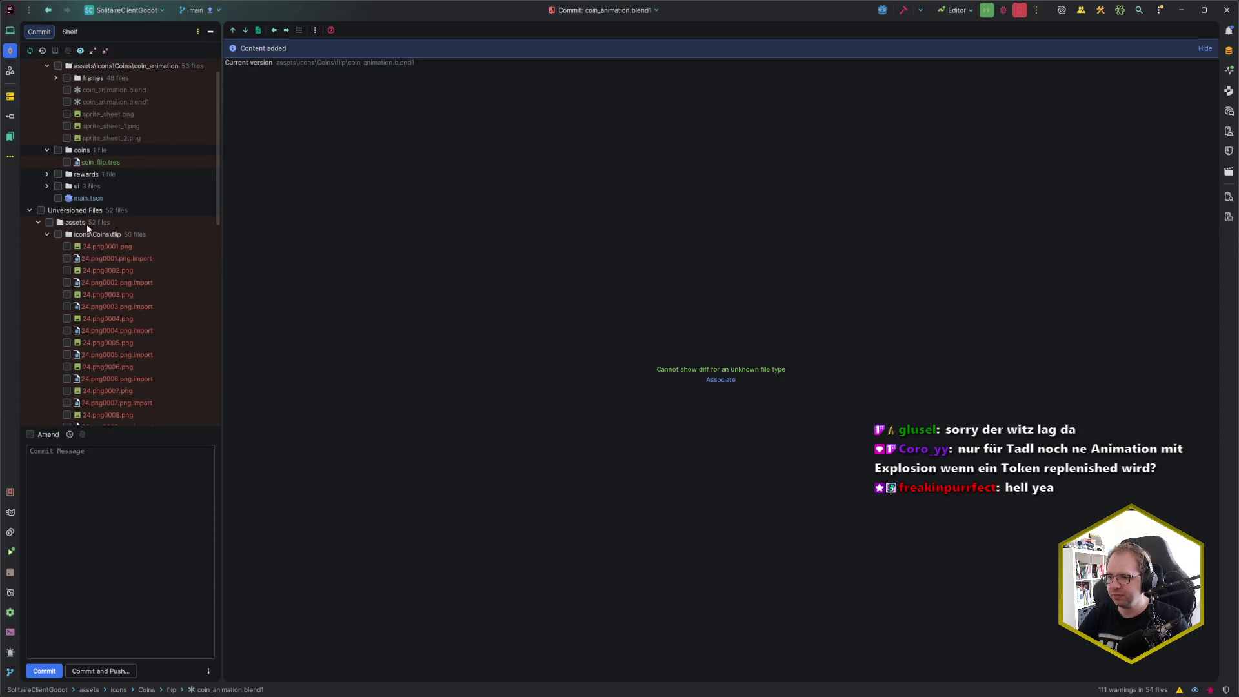
left_click(98, 237)
key("ctrl+alt+a")
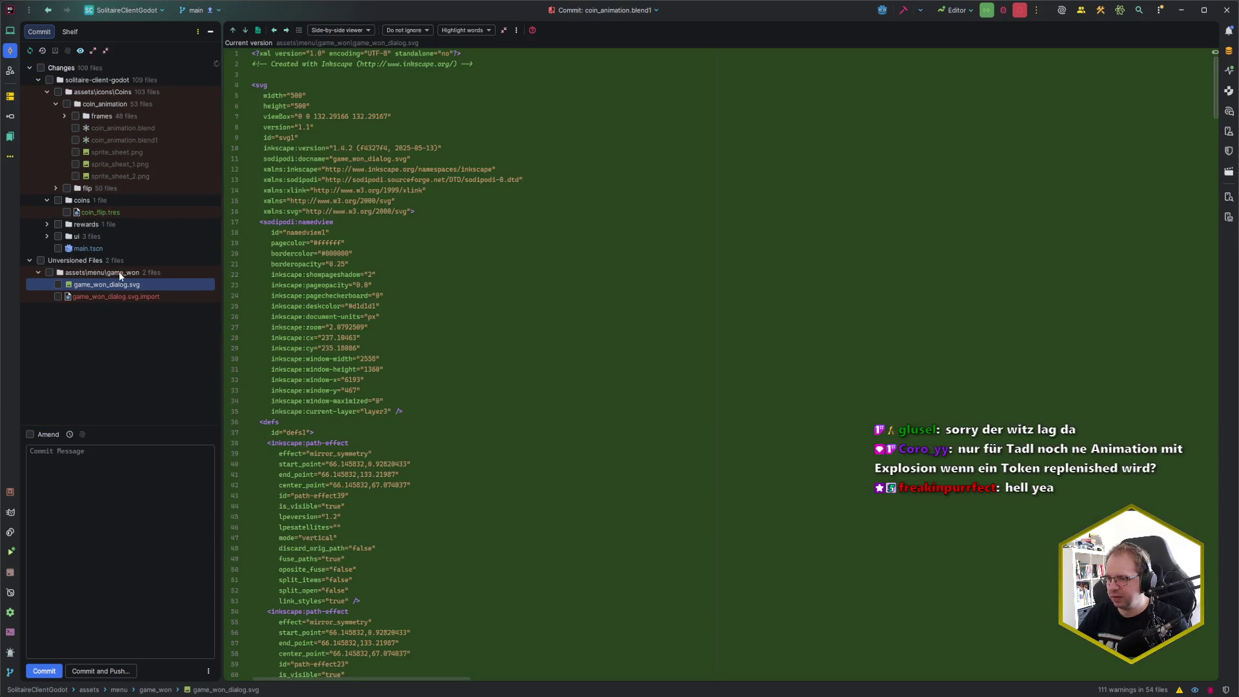
Step: Collapse Unversioned Files and old coin_animation, then view coin_animation.blend1 in flip
left_click(29, 261)
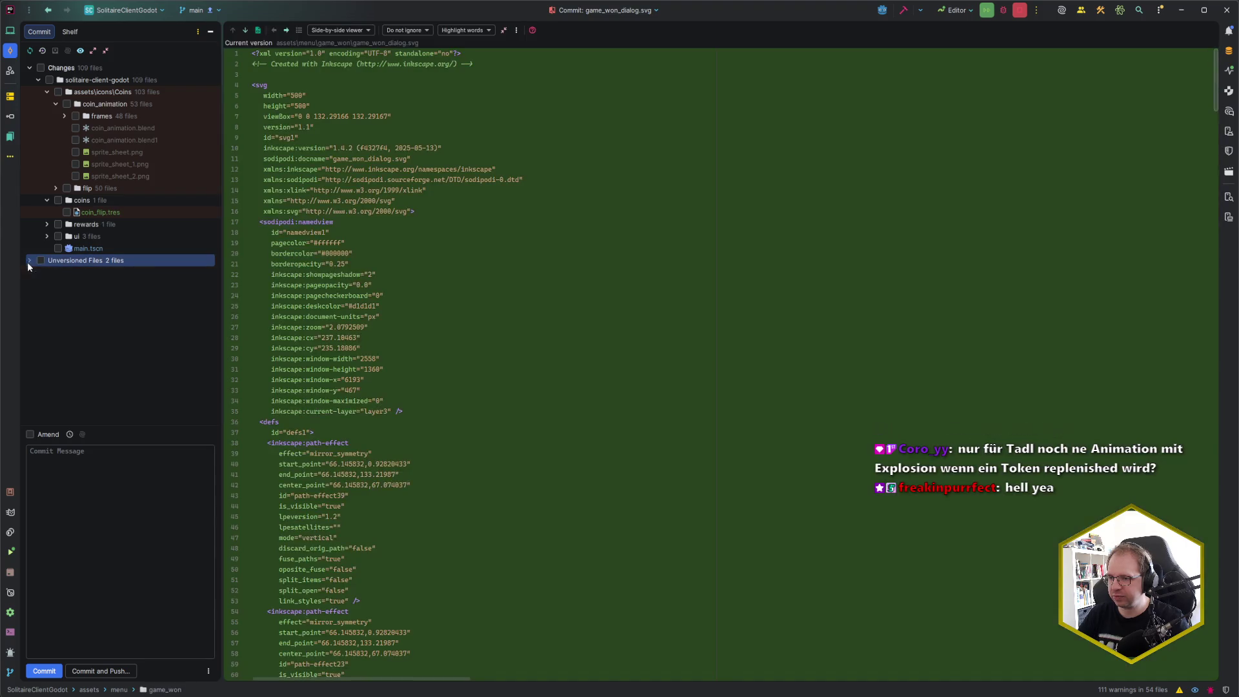
left_click(111, 127)
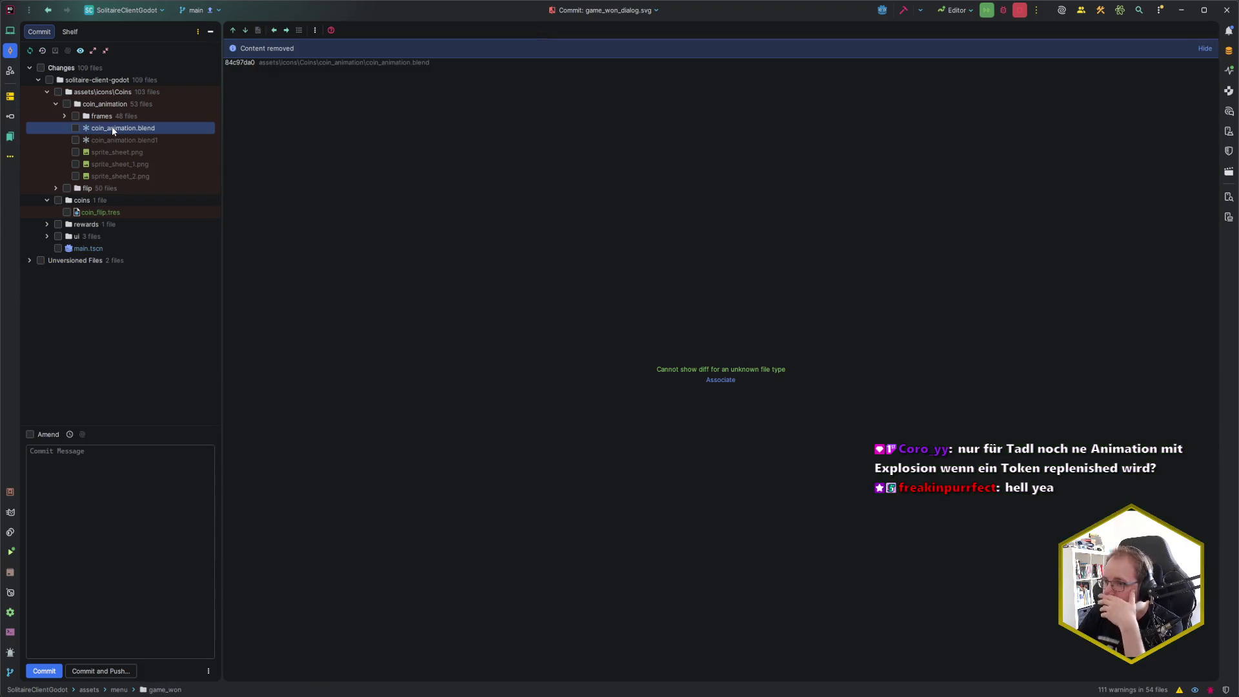
left_click(56, 104)
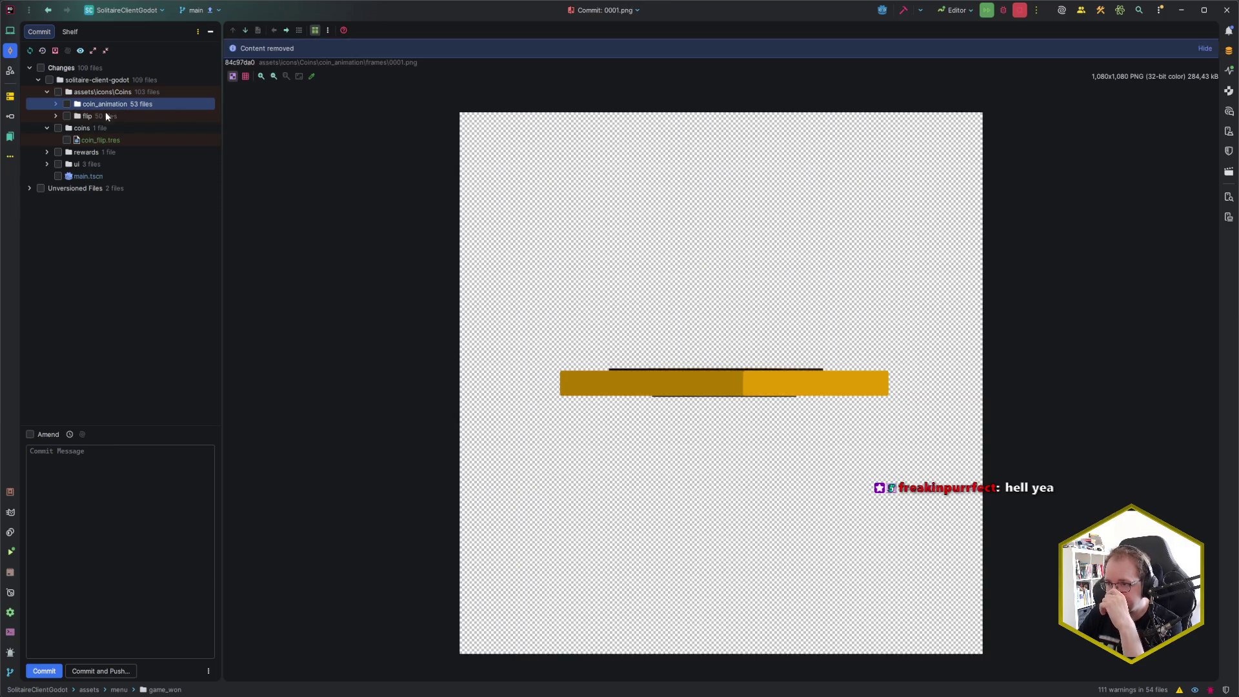
left_click(56, 115)
scroll(111, 303, "down", 5)
scroll(113, 317, "down", 3)
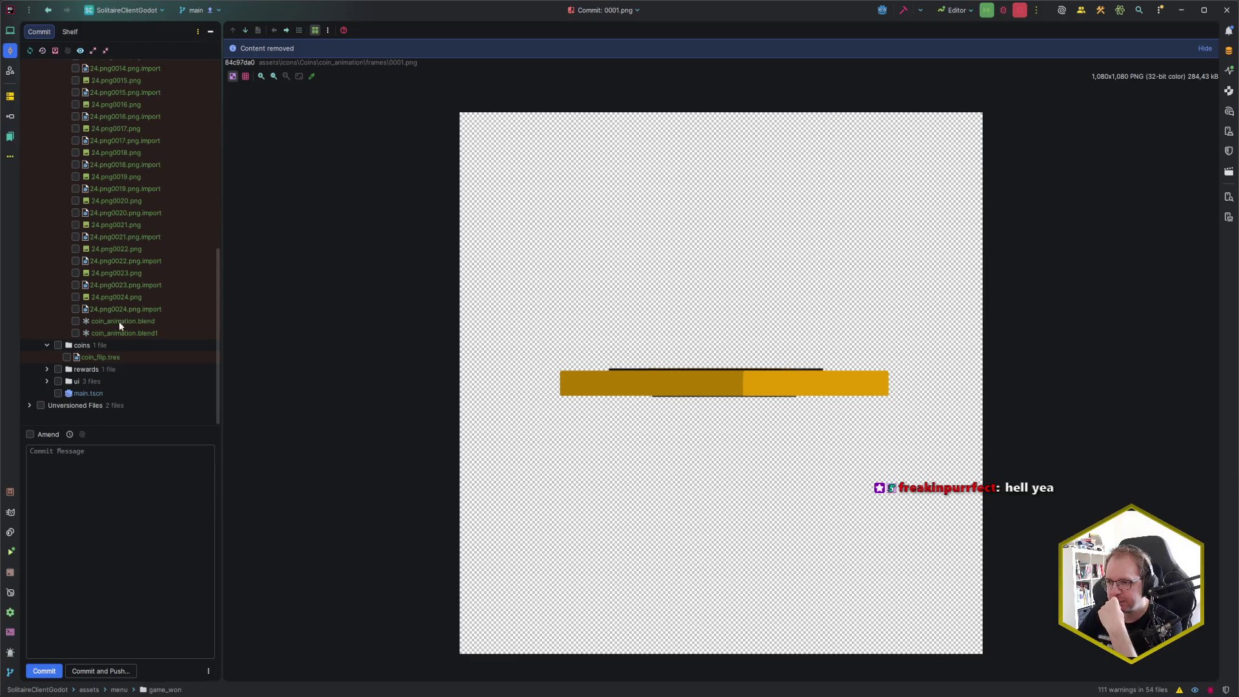
left_click(129, 333)
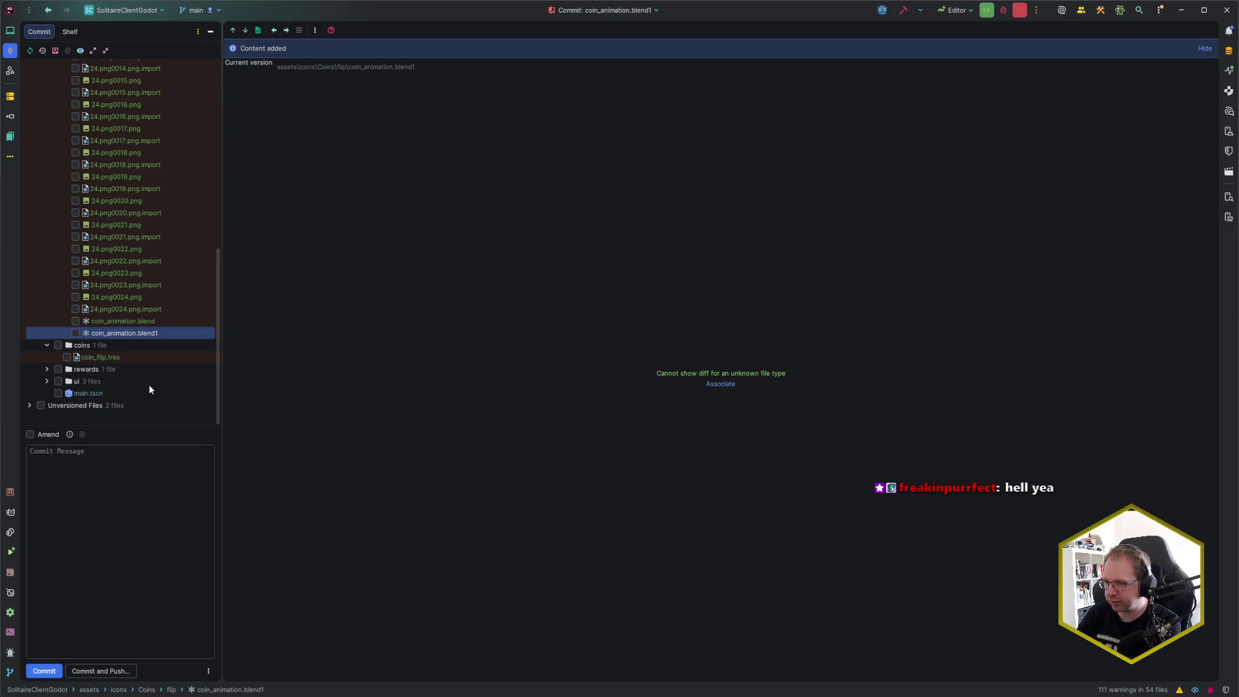
Step: Delete the coin_animation.blend1 backup from flip, then check the remaining frame imports
key("Delete")
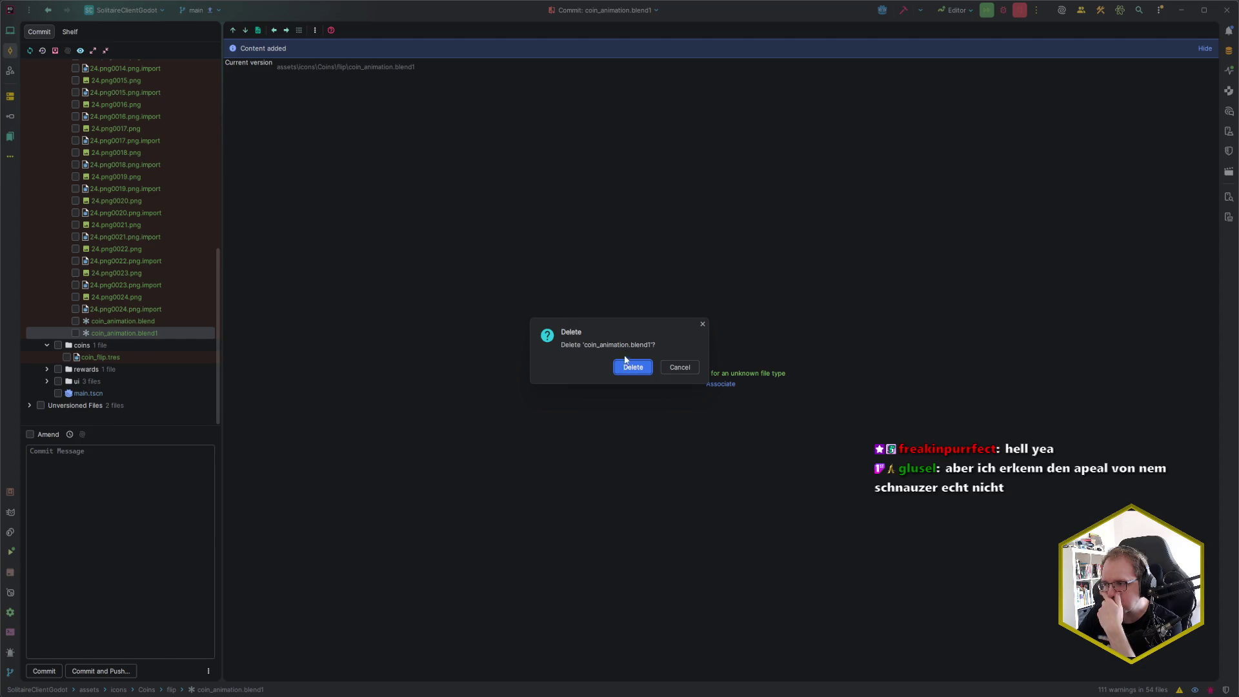
left_click(631, 368)
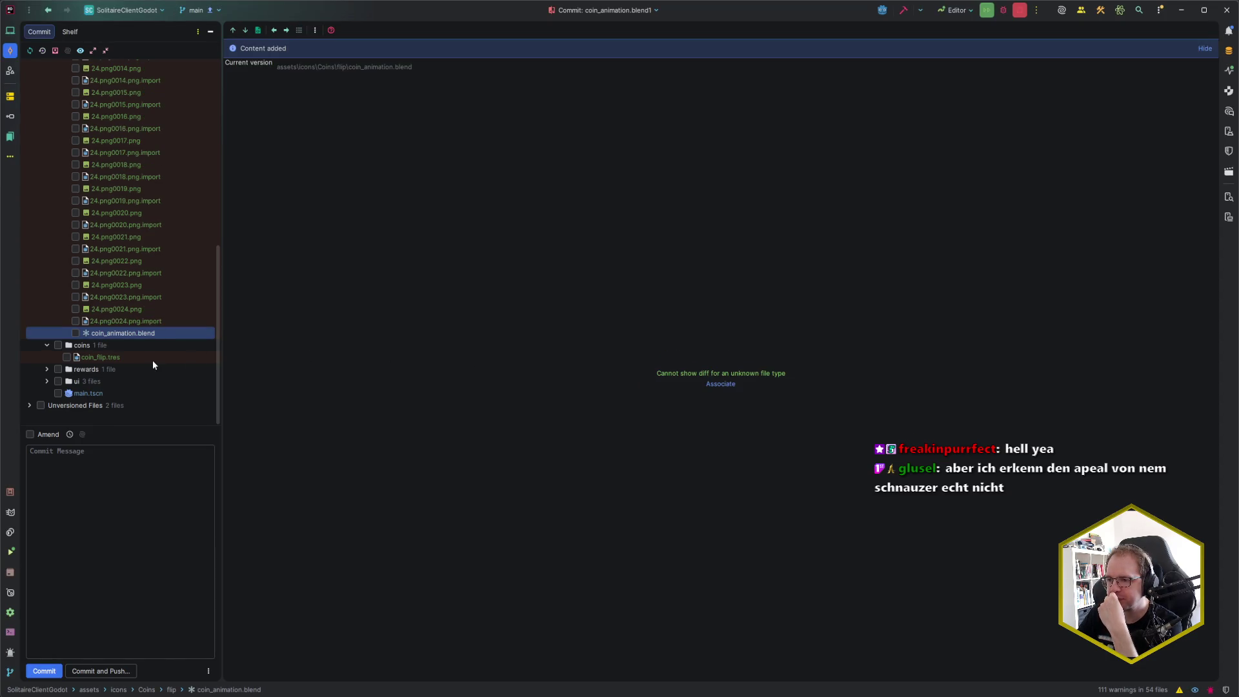
left_click(130, 319)
scroll(128, 305, "up", 10)
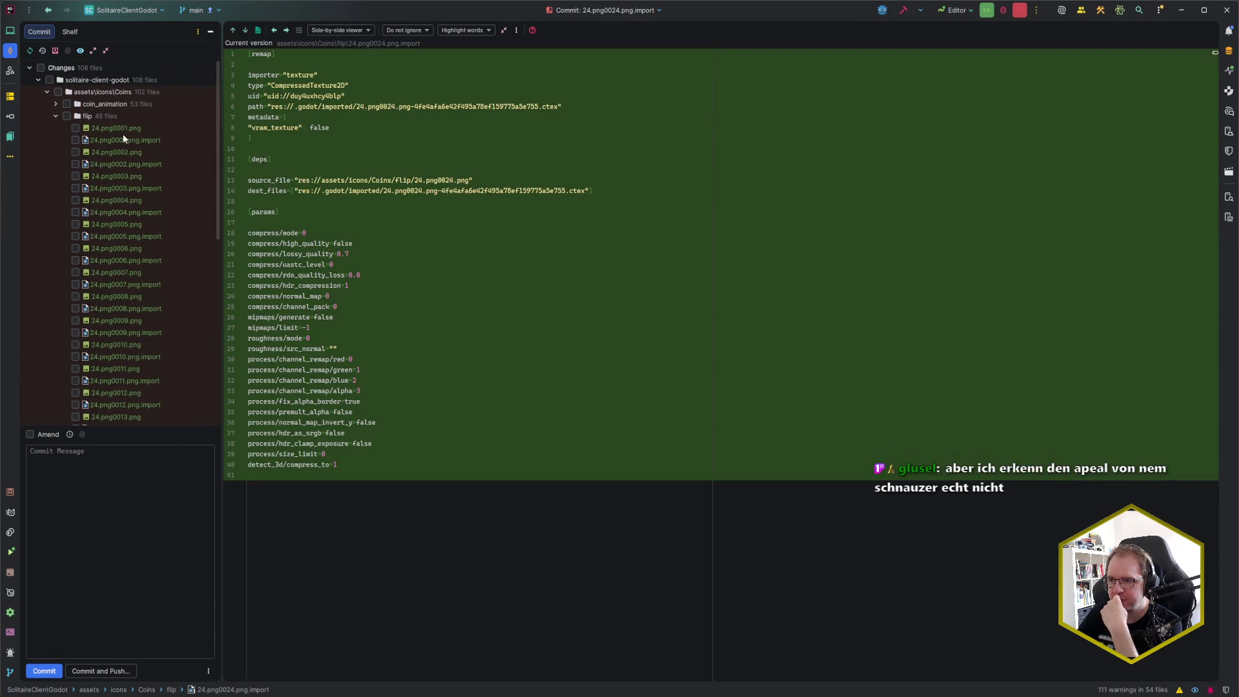
left_click(112, 117)
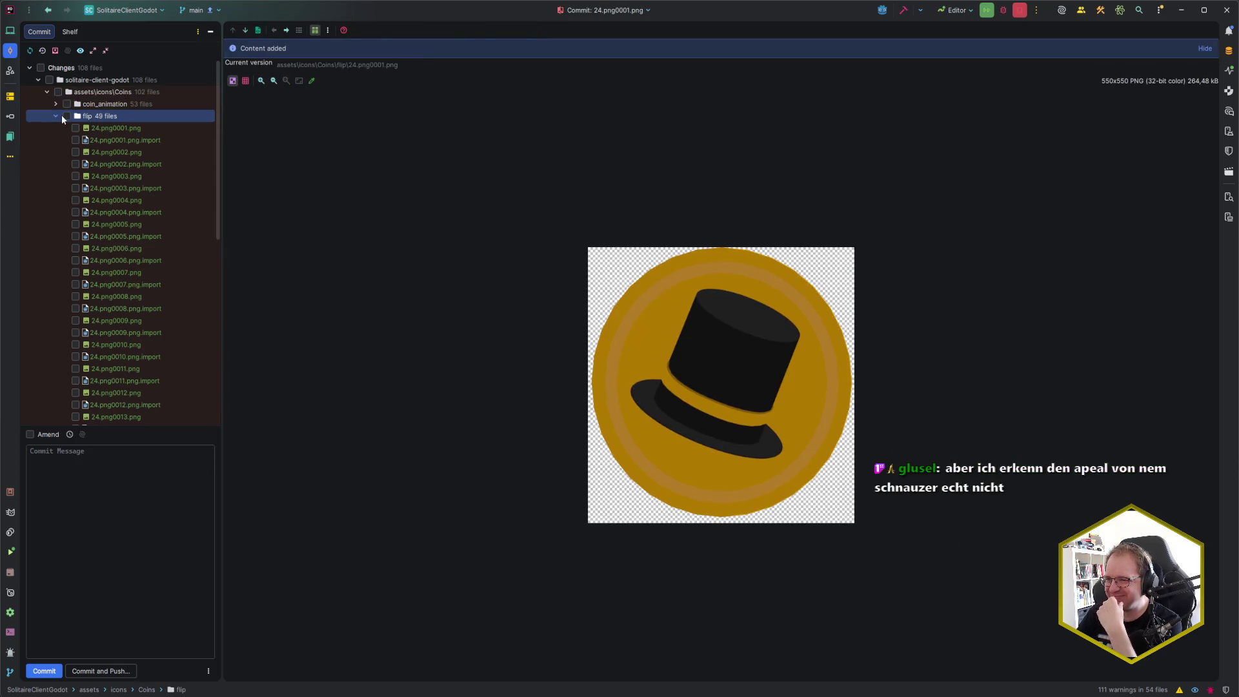
Step: Collapse flip to preview 24.png0001.png, the 550×550 top-hat coin frame
left_click(57, 117)
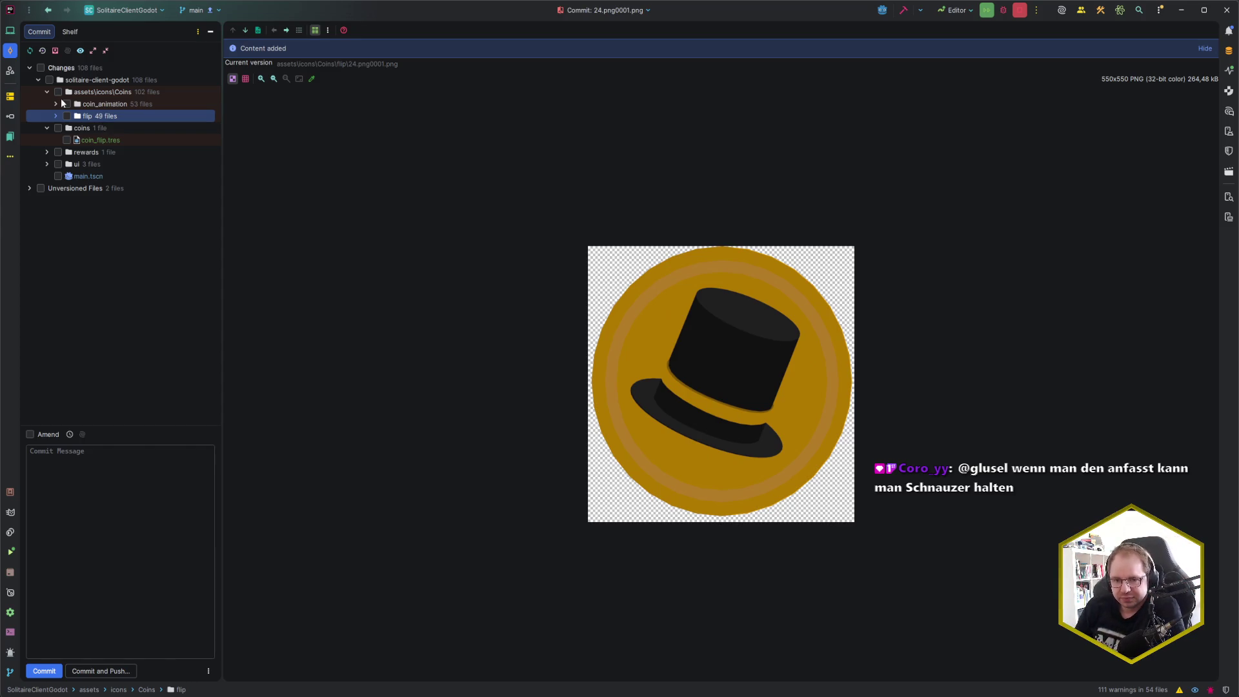
left_click(417, 321)
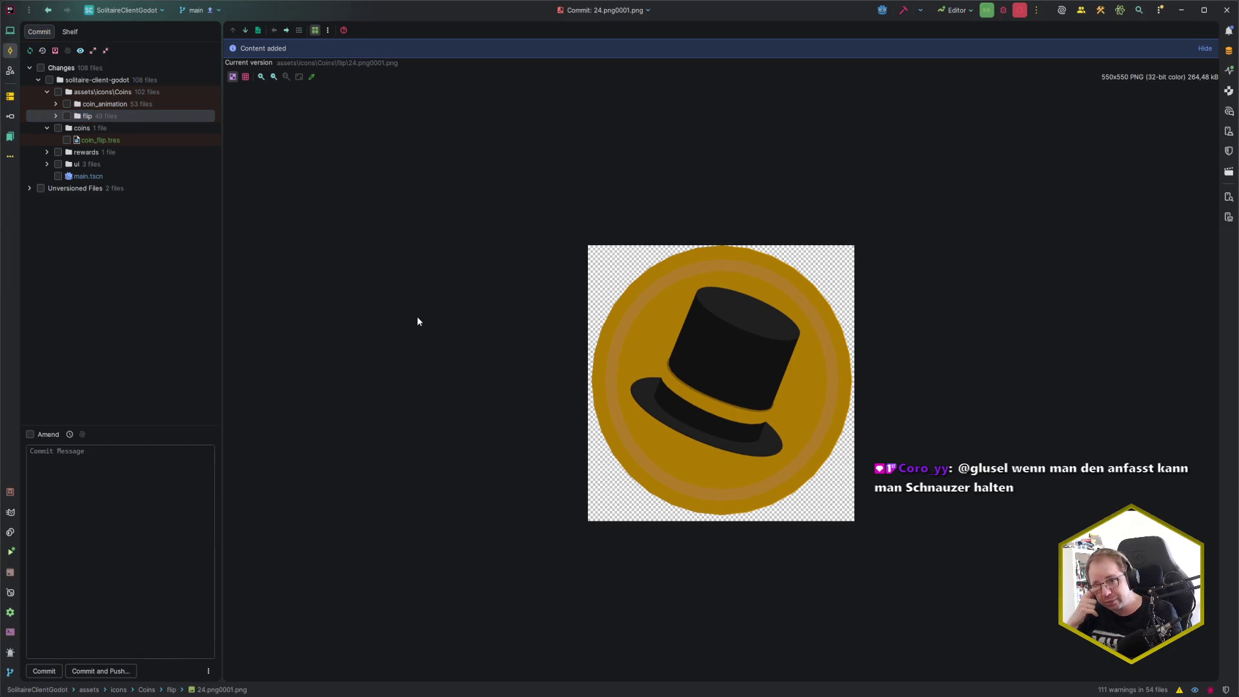